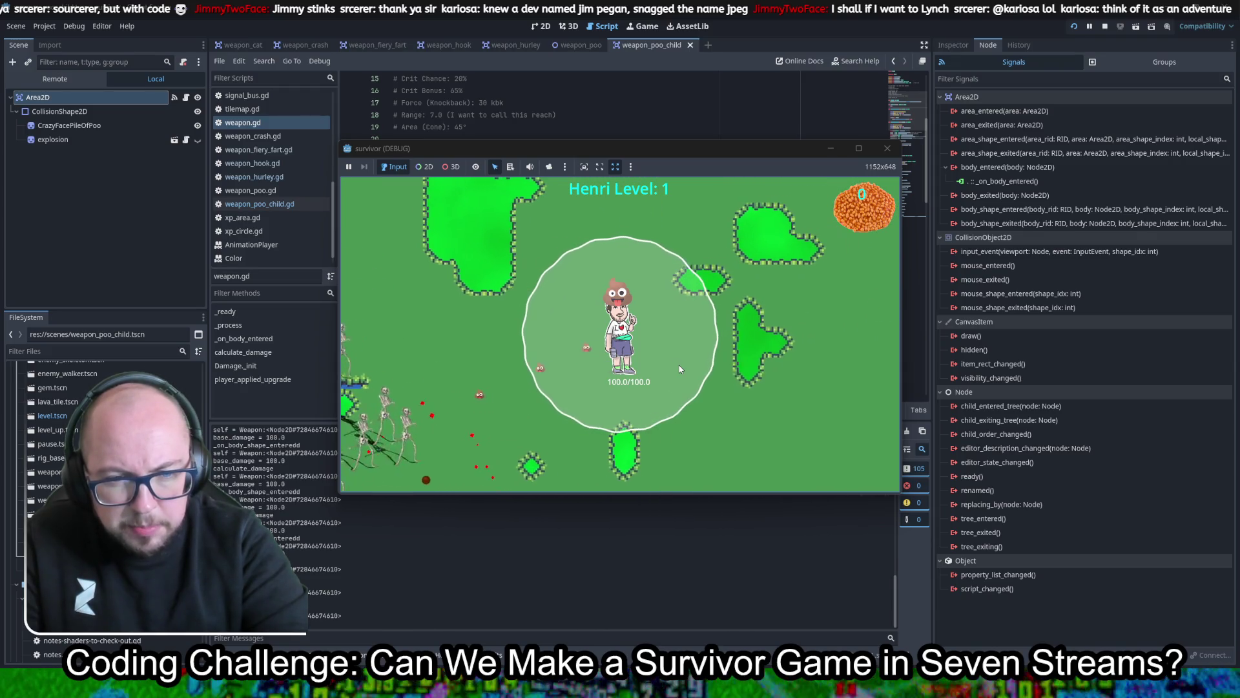
Steer the player up and left toward the skeletons while the poo weapon explodes
{"action": "key", "text": "w"}
{"action": "key", "text": "d"}
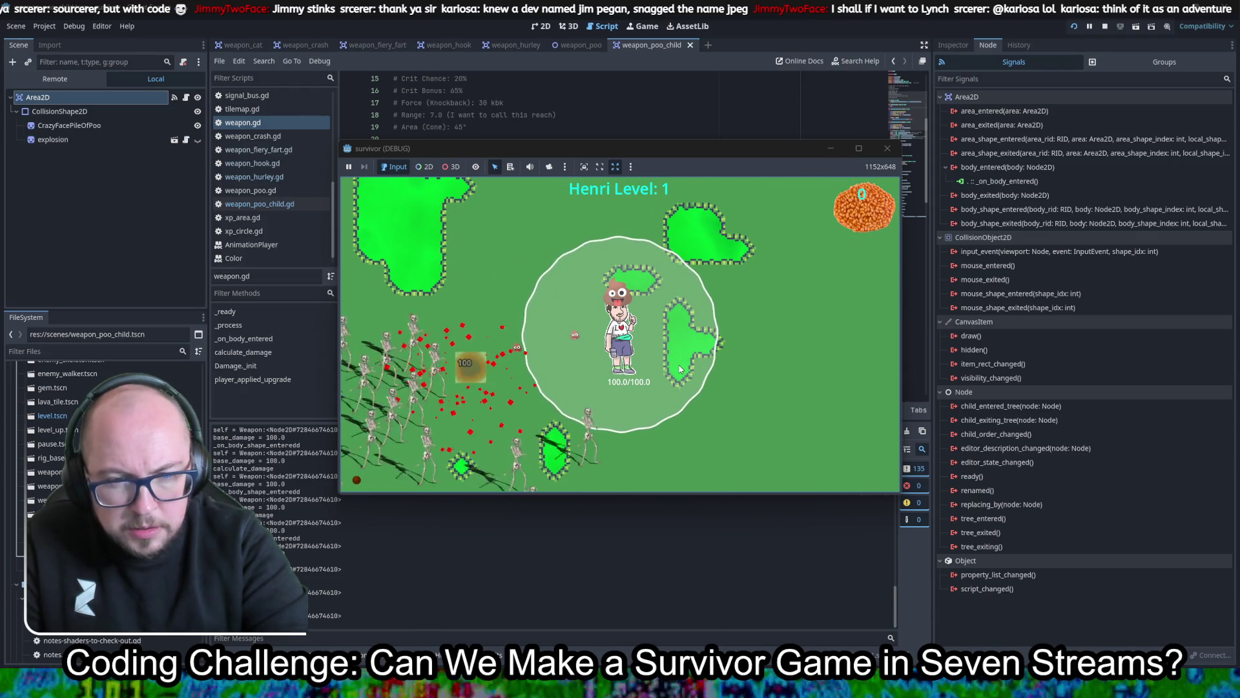
{"action": "key", "text": "w"}
{"action": "key", "text": "w"}
{"action": "key", "text": "a"}
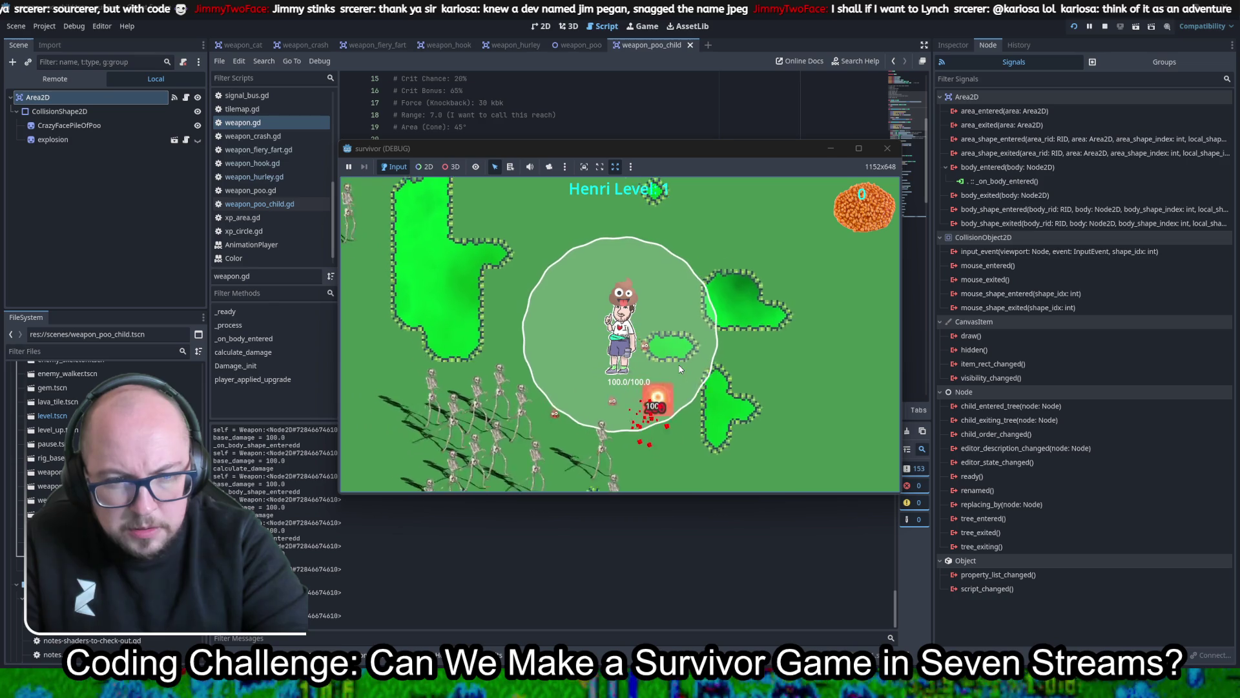
{"action": "key", "text": "w"}
{"action": "key", "text": "a"}
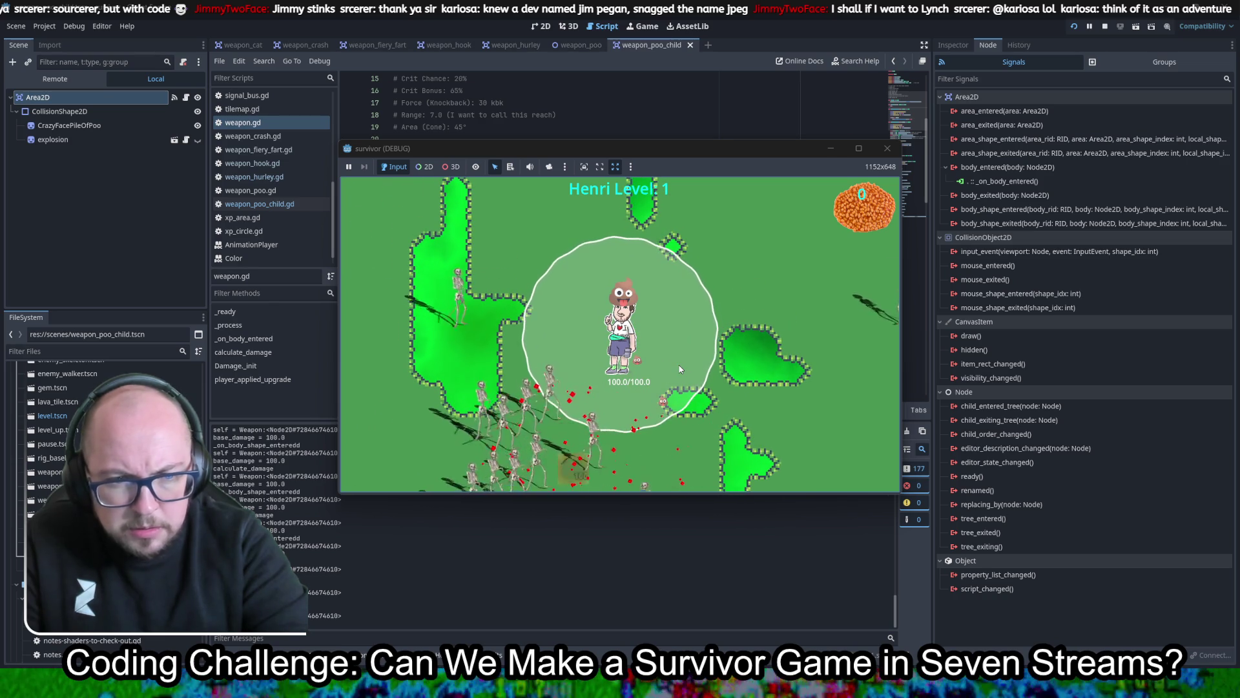
{"action": "key", "text": "a"}
{"action": "key", "text": "d"}
{"action": "key", "text": "w"}
{"action": "key", "text": "a"}
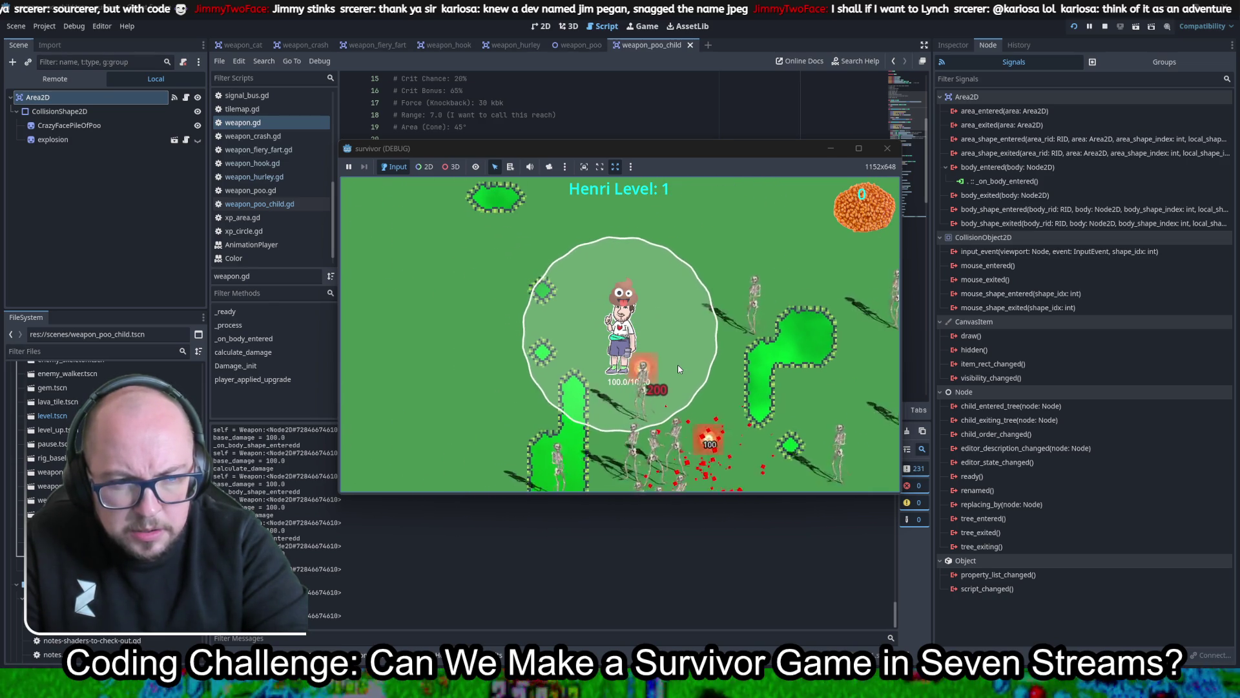
{"action": "key", "text": "a"}
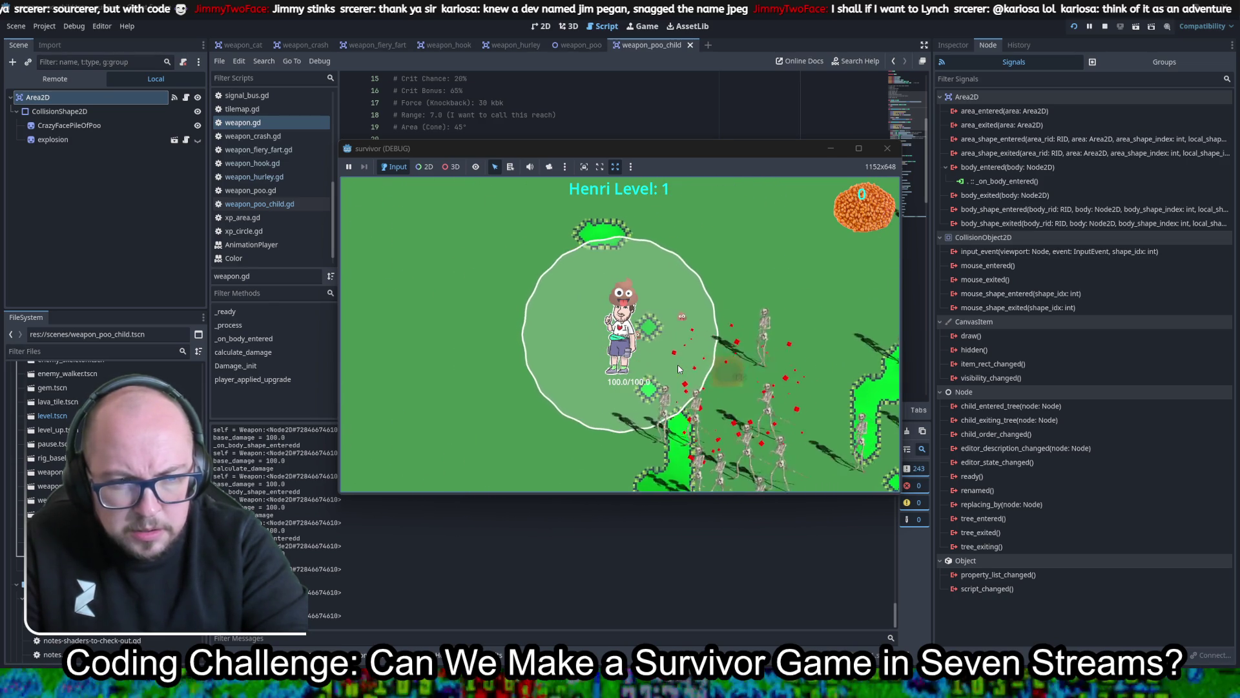
{"action": "key", "text": "a"}
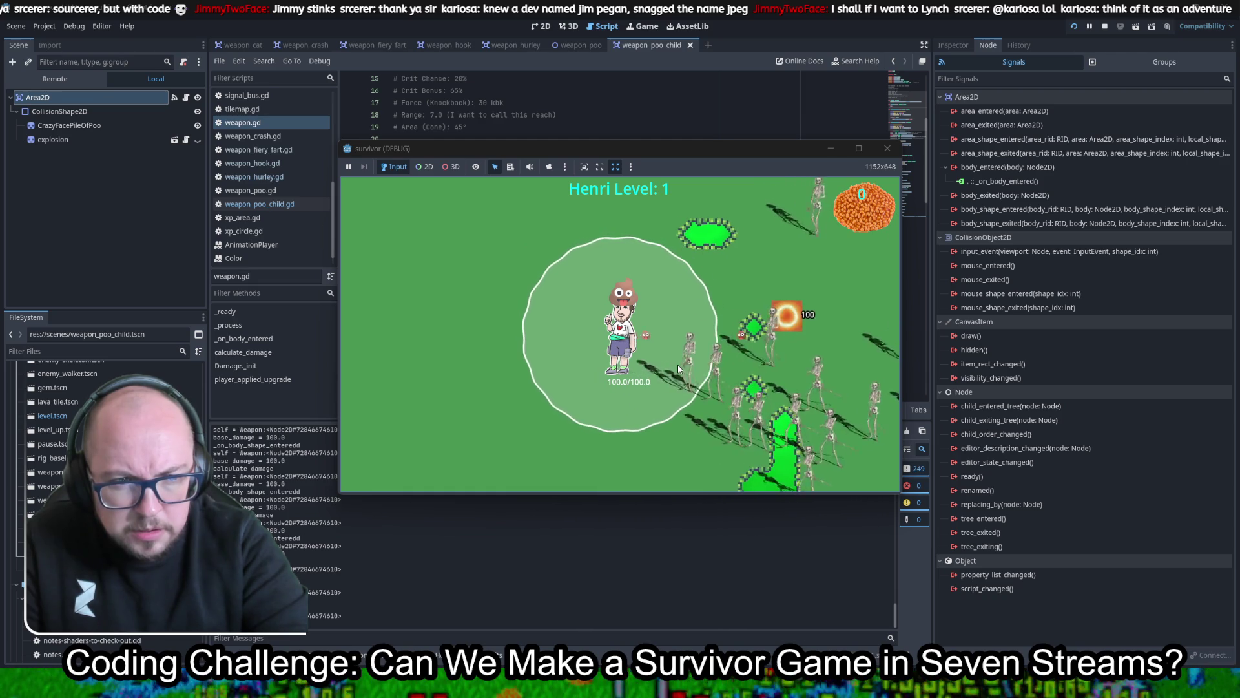
Move the player down and left through the skeleton waves, then stop the game with F8
{"action": "key", "text": "a"}
{"action": "key", "text": "s"}
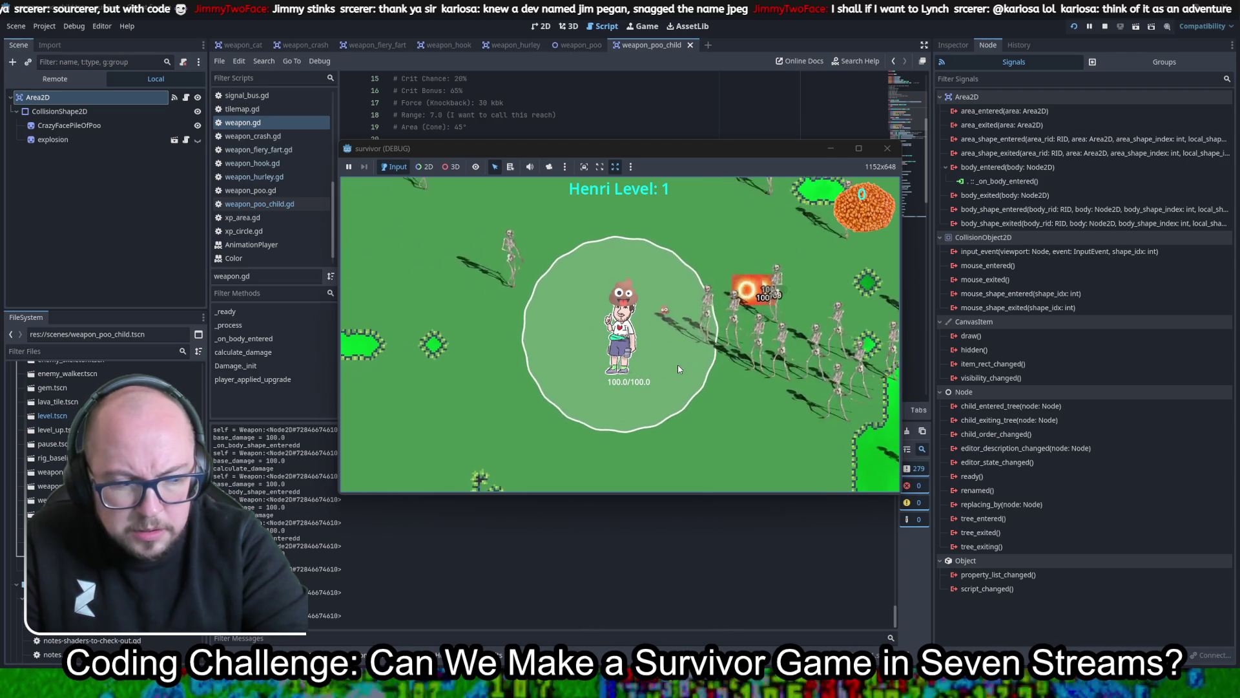
{"action": "key", "text": "s"}
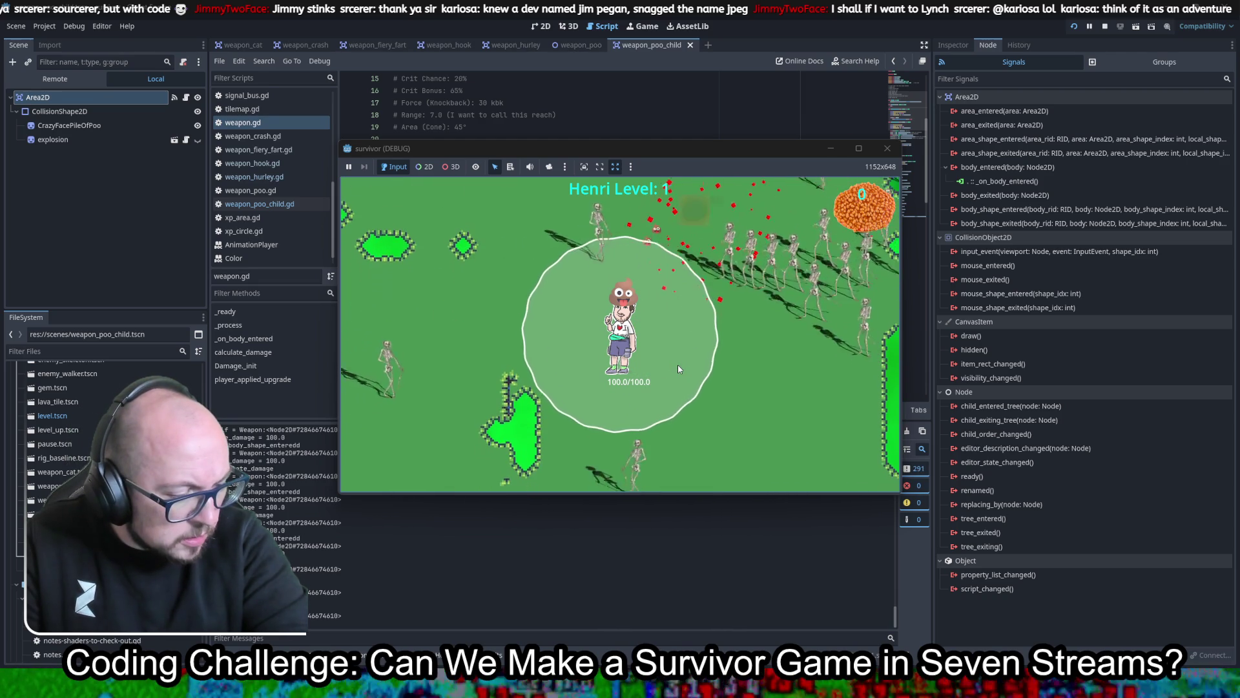
{"action": "key", "text": "s"}
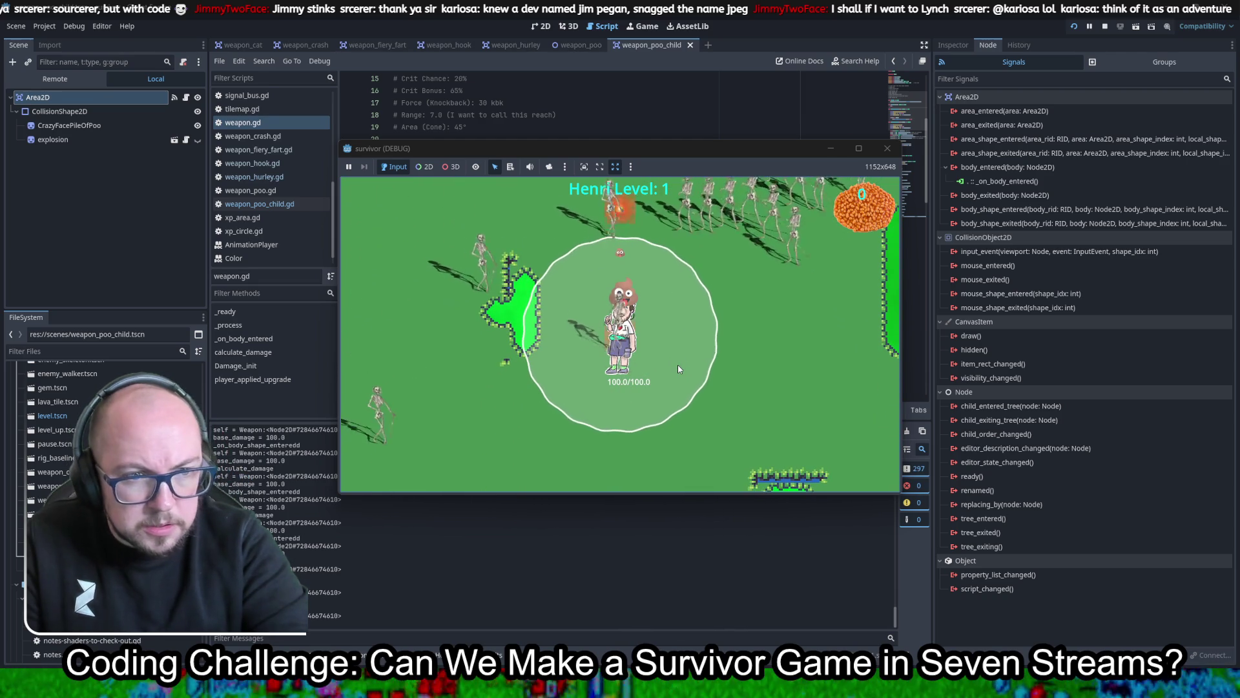
{"action": "key", "text": "a"}
{"action": "key", "text": "s"}
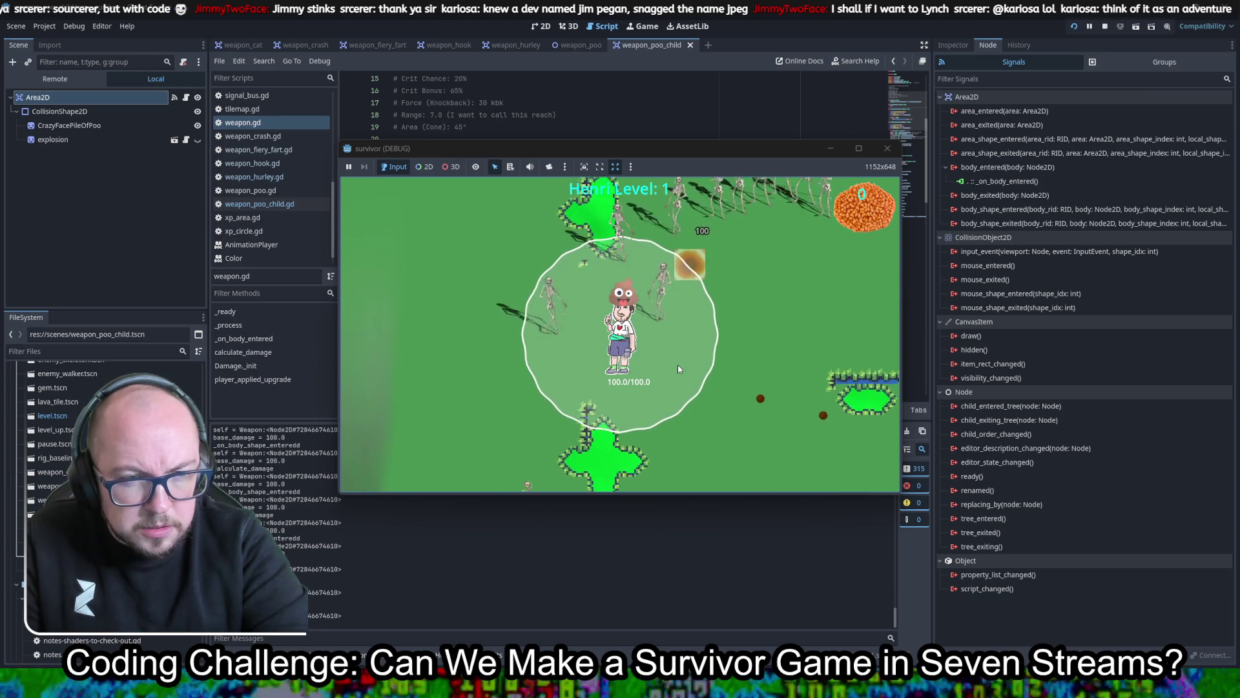
{"action": "key", "text": "a"}
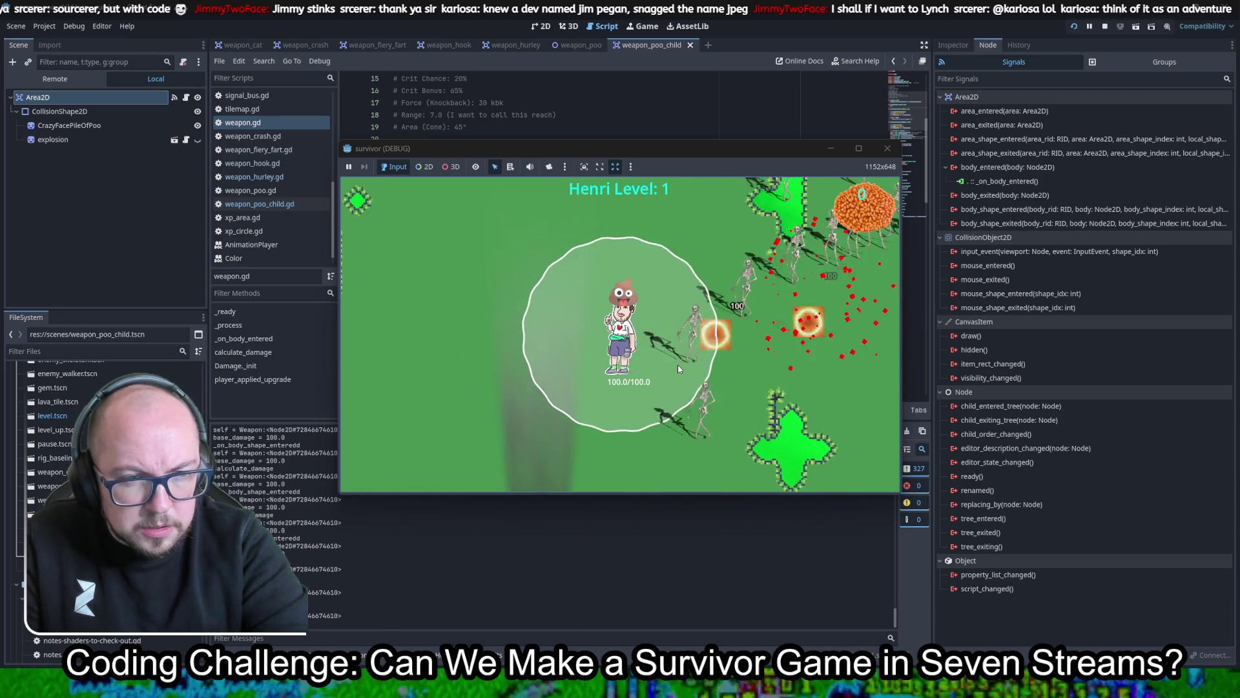
{"action": "key", "text": "a"}
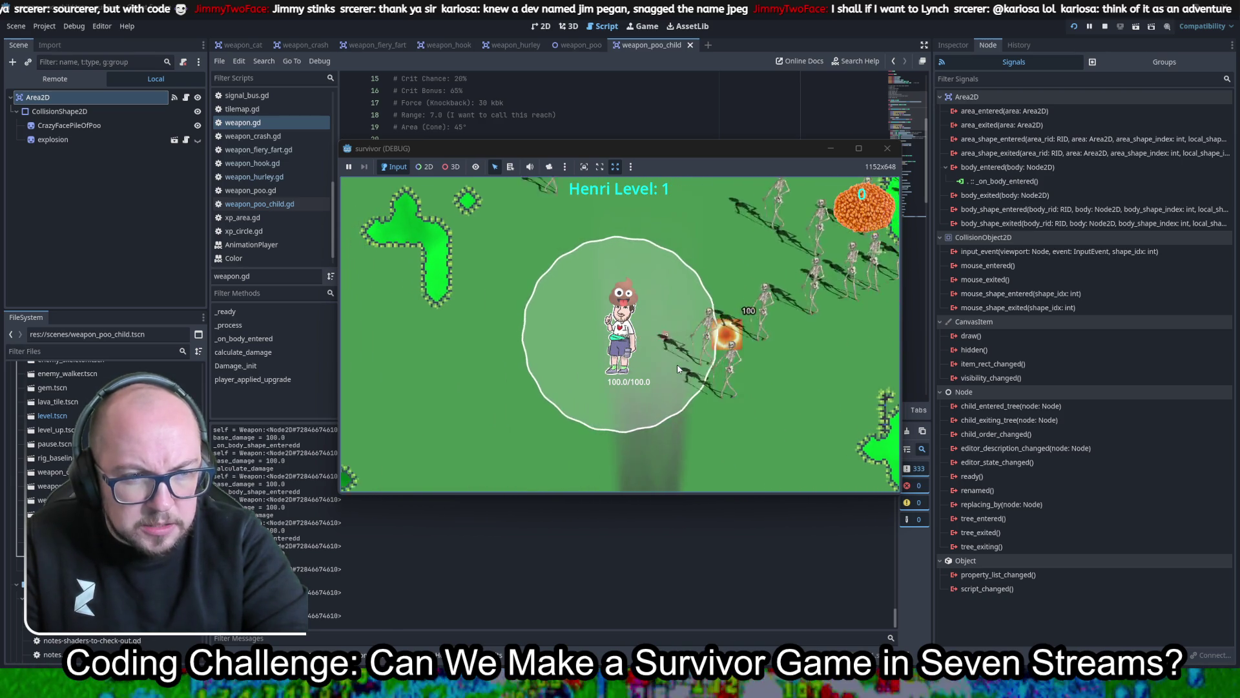
{"action": "key", "text": "a"}
{"action": "key", "text": "s"}
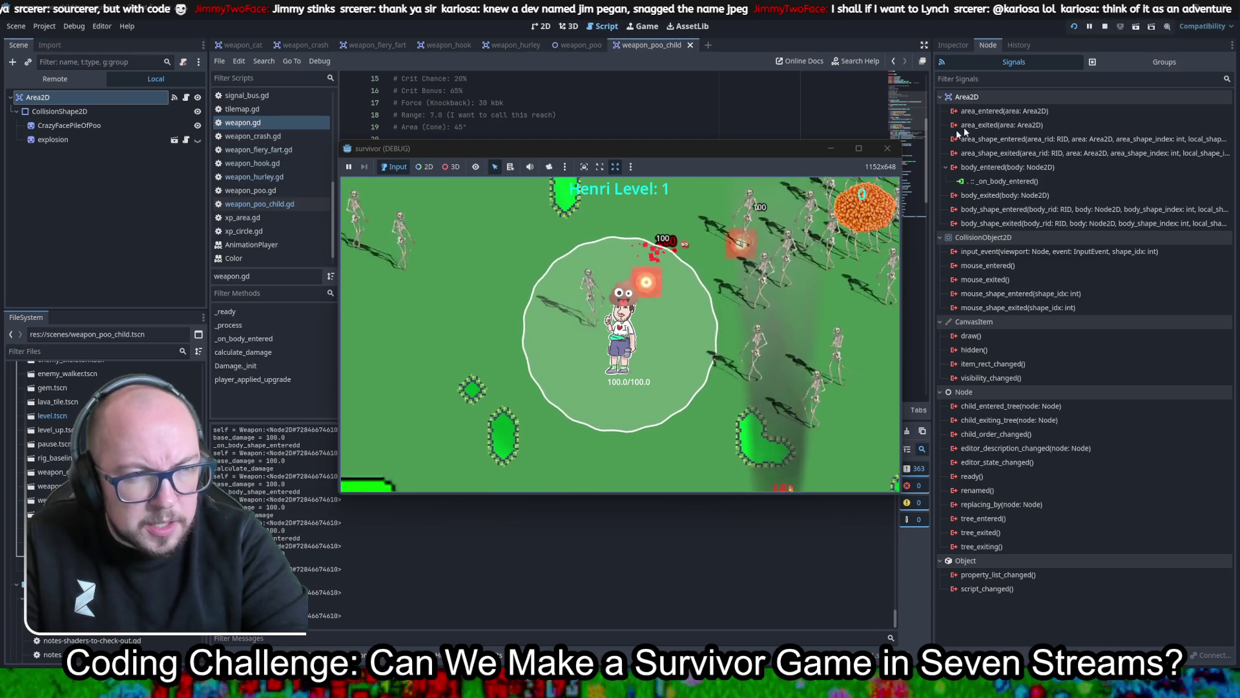
{"action": "key", "text": "F8"}
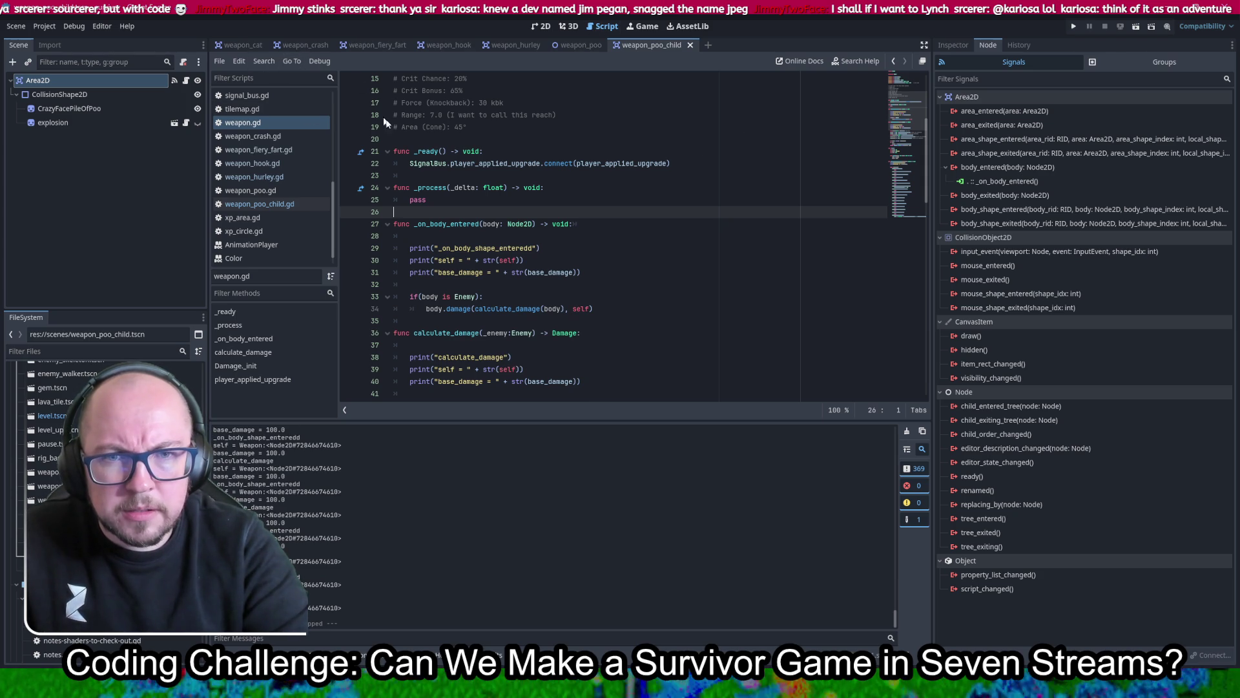
Open enemy_behaviour.gd and select collisionShape2D on line 93 of its kill function
{"action": "scroll", "coordinate": [285, 204], "scroll_direction": "up", "scroll_amount": 7}
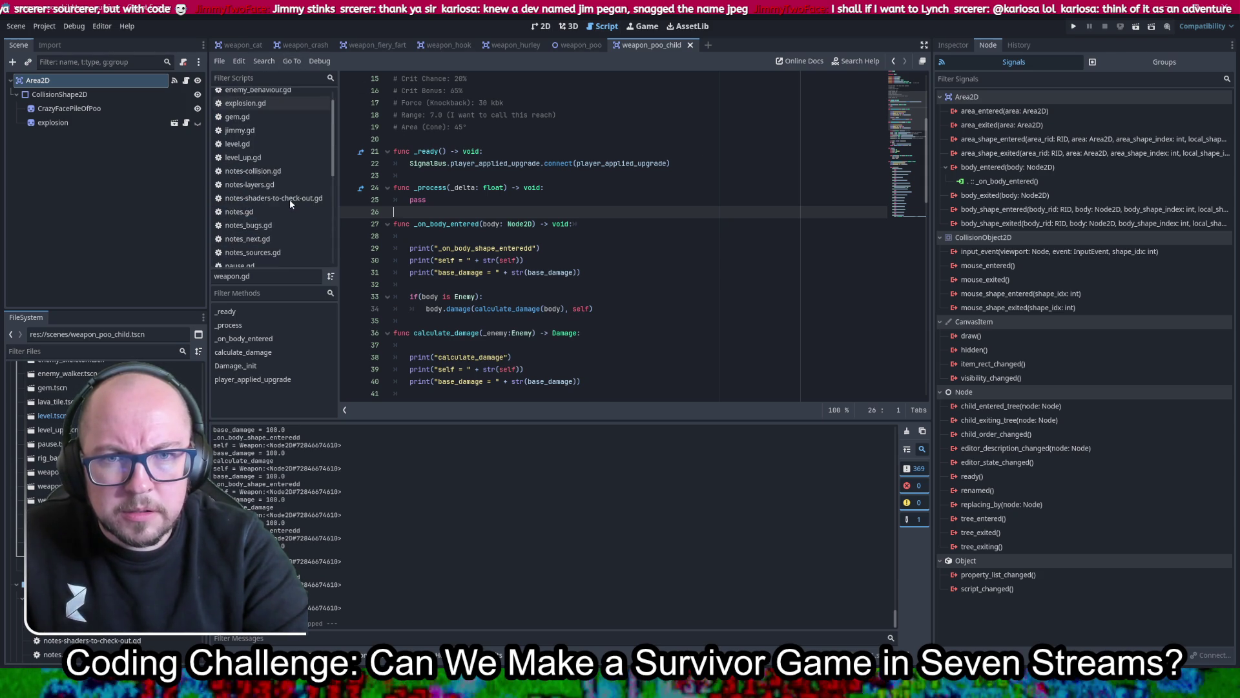
{"action": "left_click", "coordinate": [277, 110]}
{"action": "left_click", "coordinate": [595, 248]}
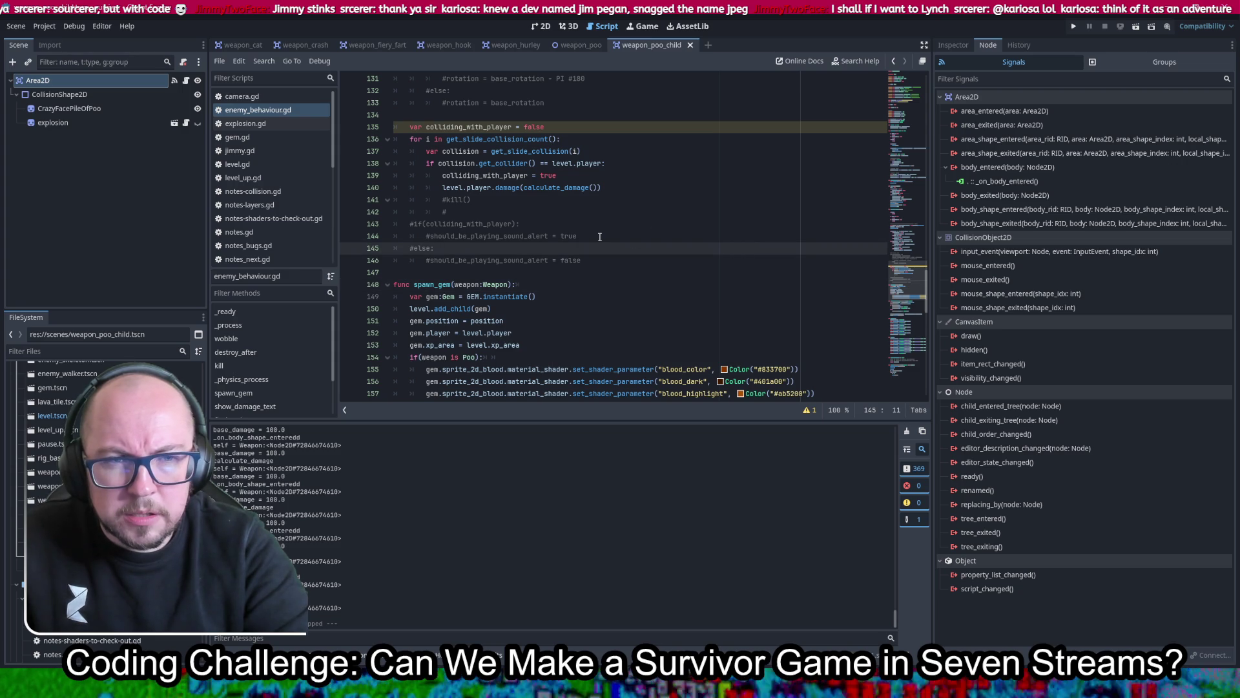
{"action": "scroll", "coordinate": [599, 237], "scroll_direction": "up", "scroll_amount": 4}
{"action": "scroll", "coordinate": [598, 236], "scroll_direction": "up", "scroll_amount": 16}
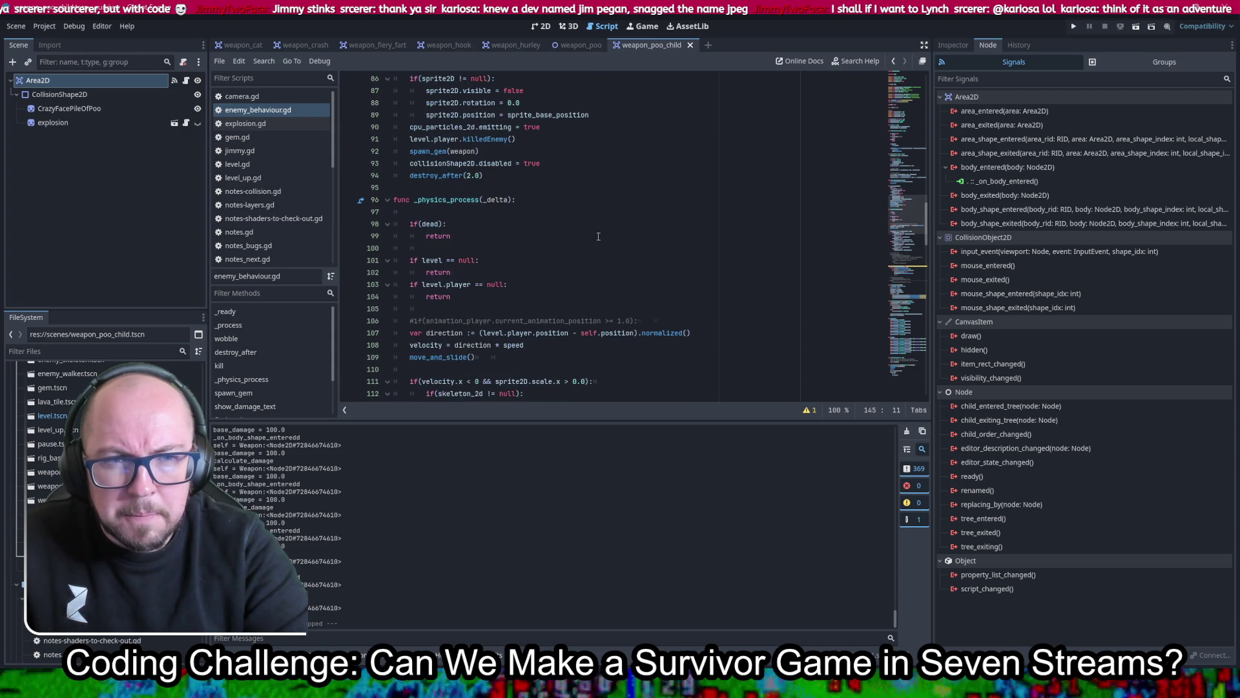
{"action": "left_click", "coordinate": [602, 228]}
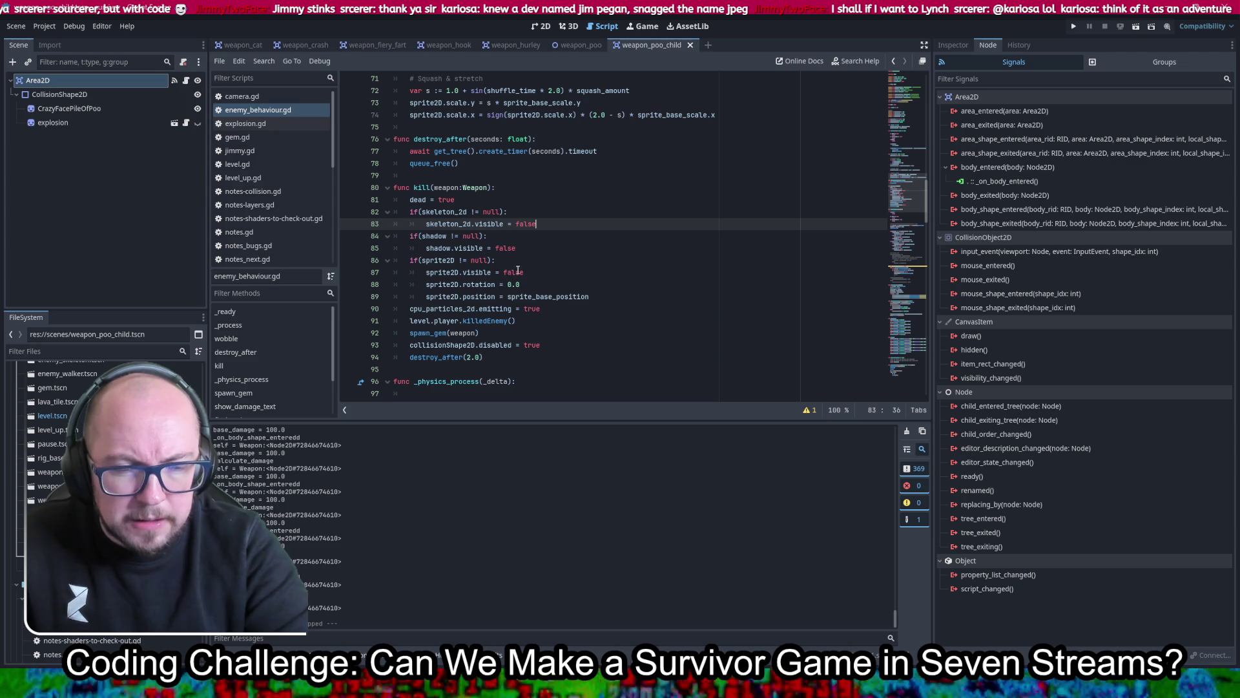
{"action": "double_click", "coordinate": [443, 345]}
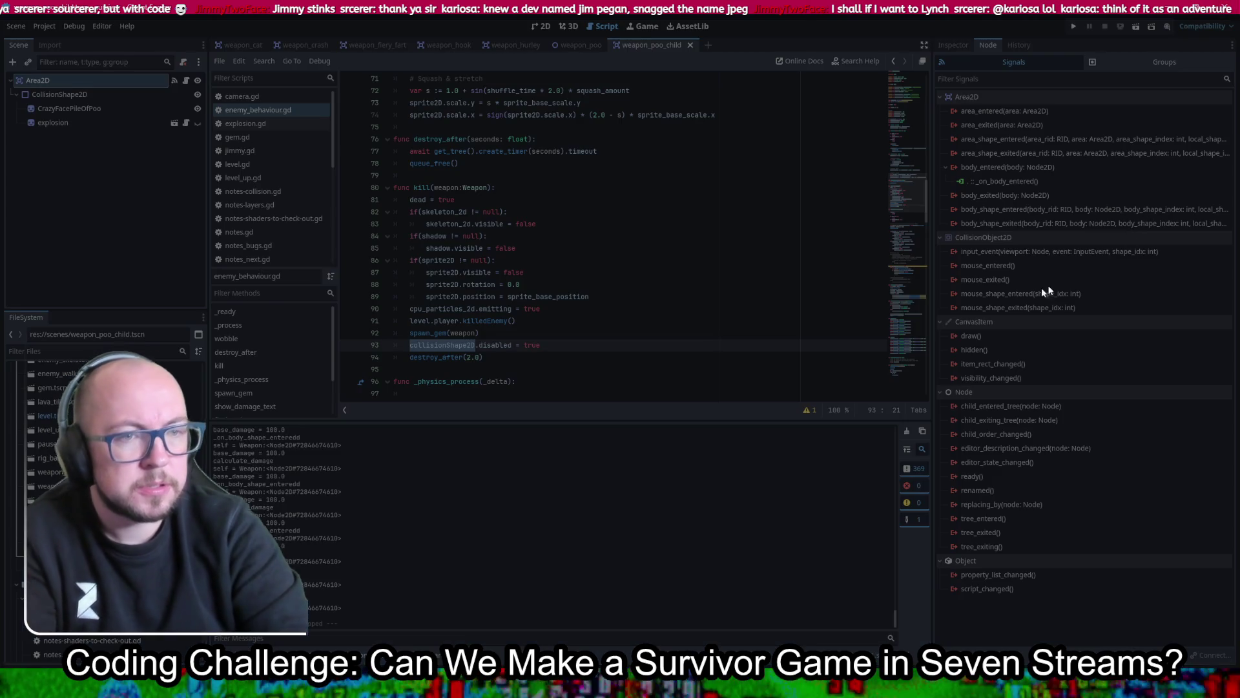
{"action": "key", "text": "alt+Tab"}
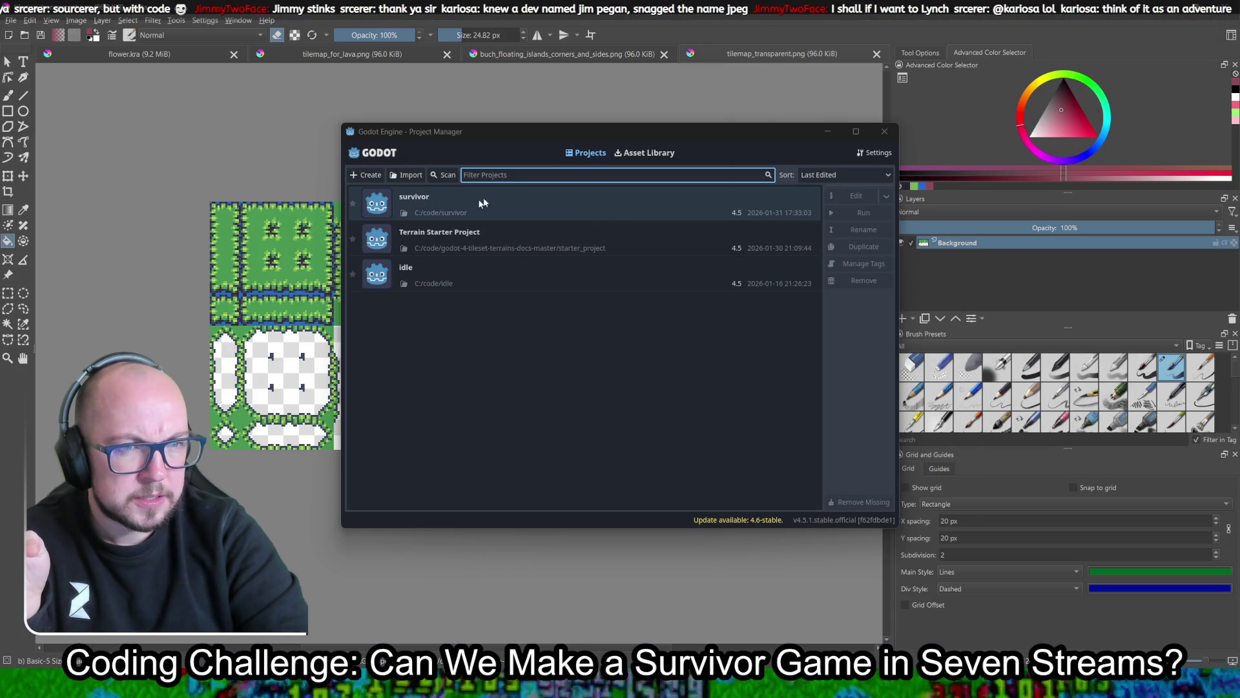
Open the survivor project from the Godot Project Manager
{"action": "double_click", "coordinate": [464, 202]}
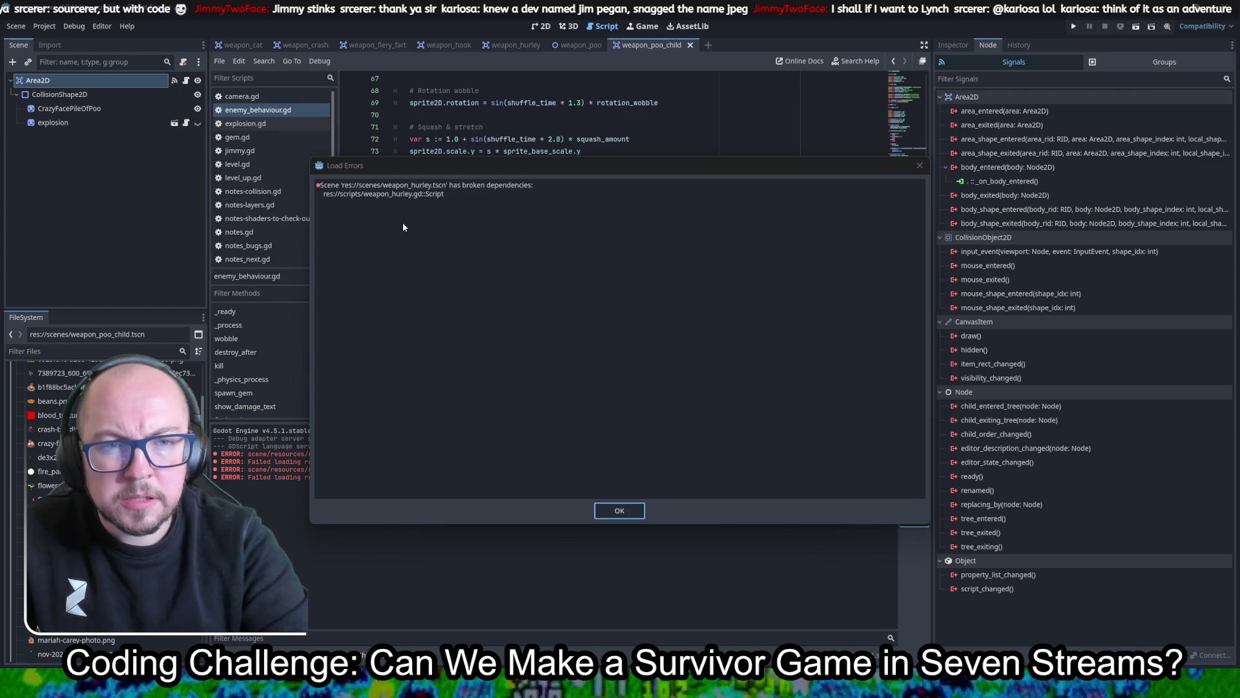
Dismiss the load errors and open weapon_hurley.gd from the weapon_hurley scene
{"action": "left_click", "coordinate": [620, 511]}
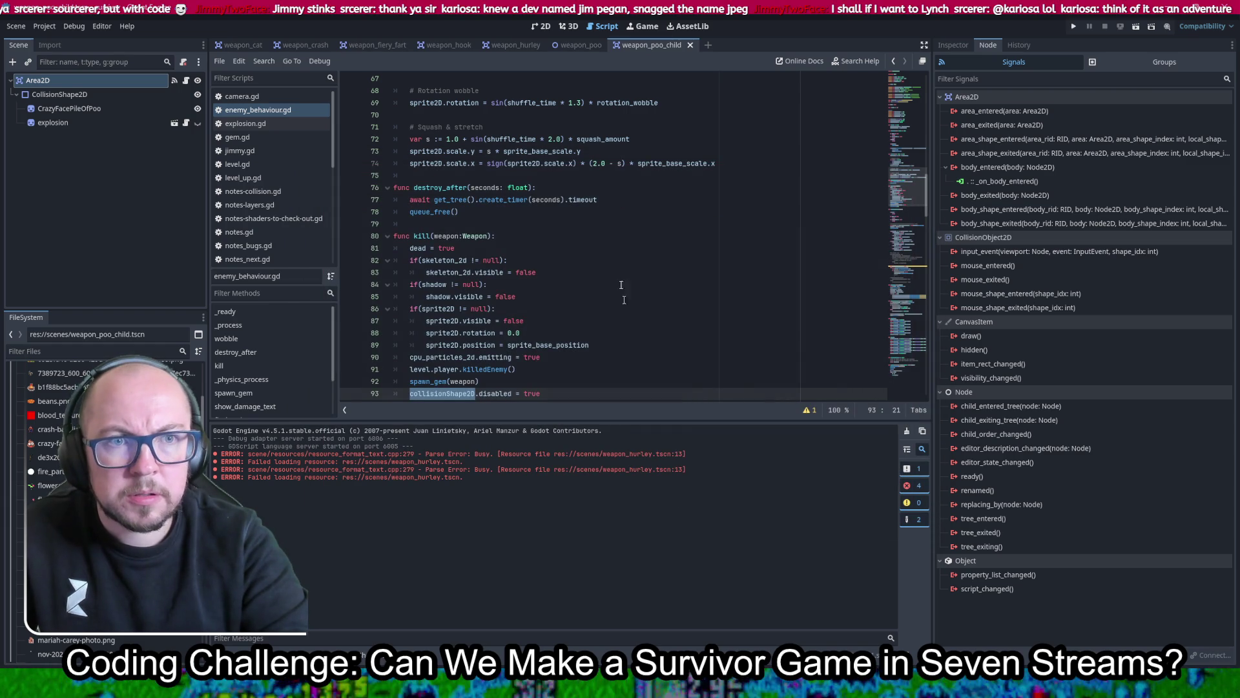
{"action": "left_click", "coordinate": [509, 45]}
{"action": "scroll", "coordinate": [545, 249], "scroll_direction": "up", "scroll_amount": 20}
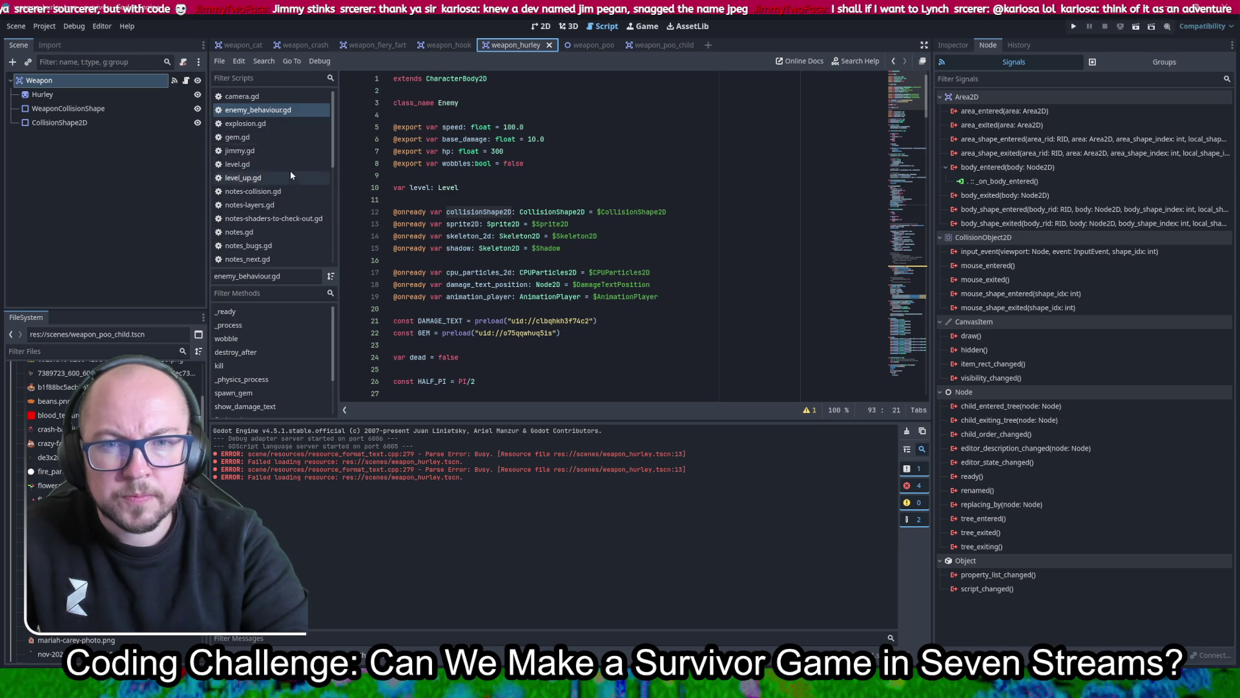
{"action": "scroll", "coordinate": [290, 178], "scroll_direction": "down", "scroll_amount": 3}
{"action": "scroll", "coordinate": [285, 168], "scroll_direction": "down", "scroll_amount": 3}
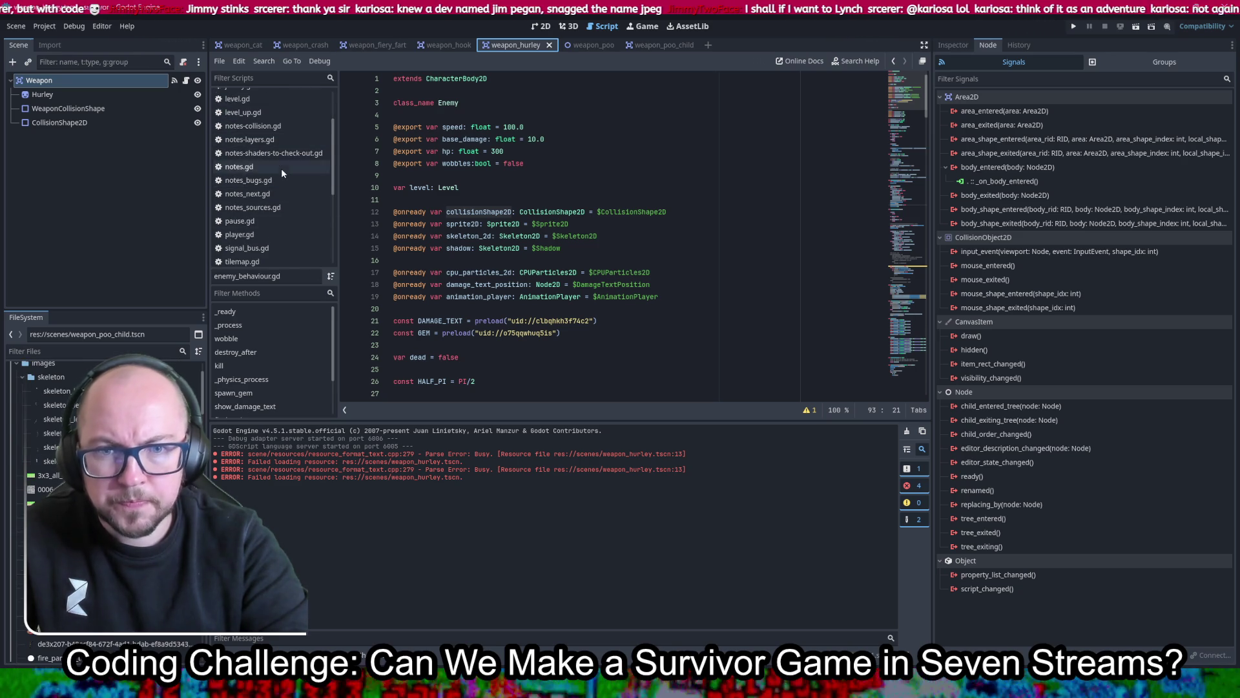
{"action": "scroll", "coordinate": [289, 194], "scroll_direction": "down", "scroll_amount": 1}
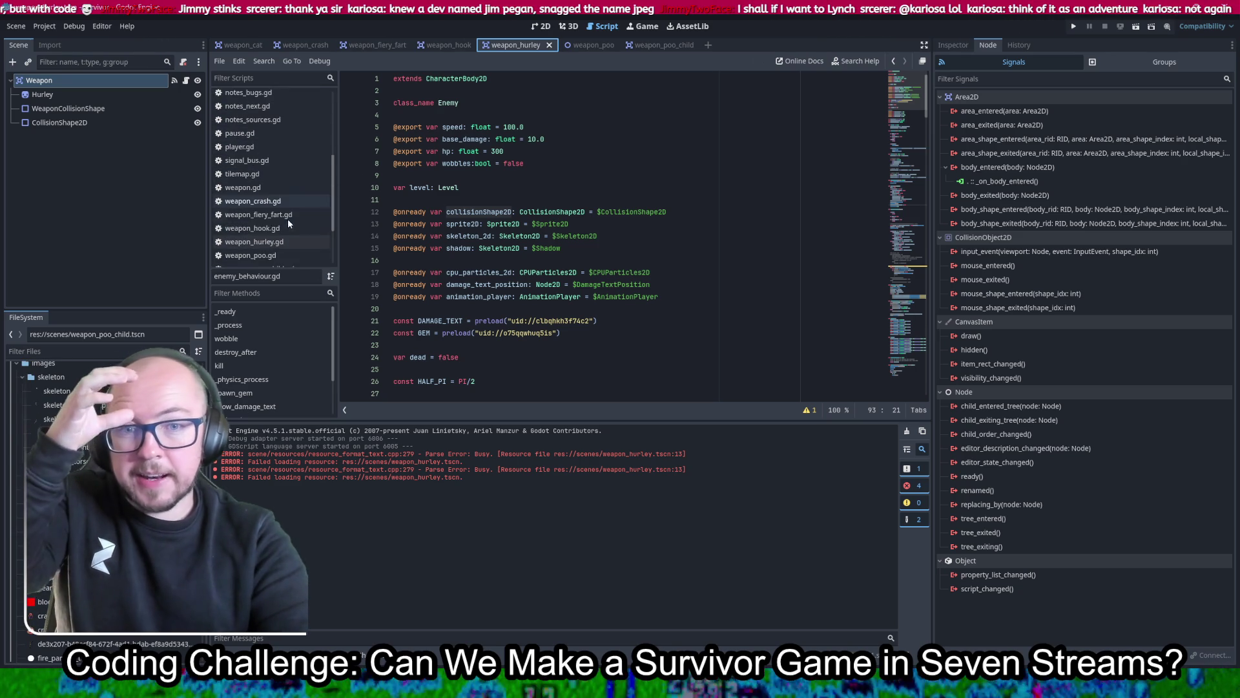
{"action": "left_click", "coordinate": [279, 243]}
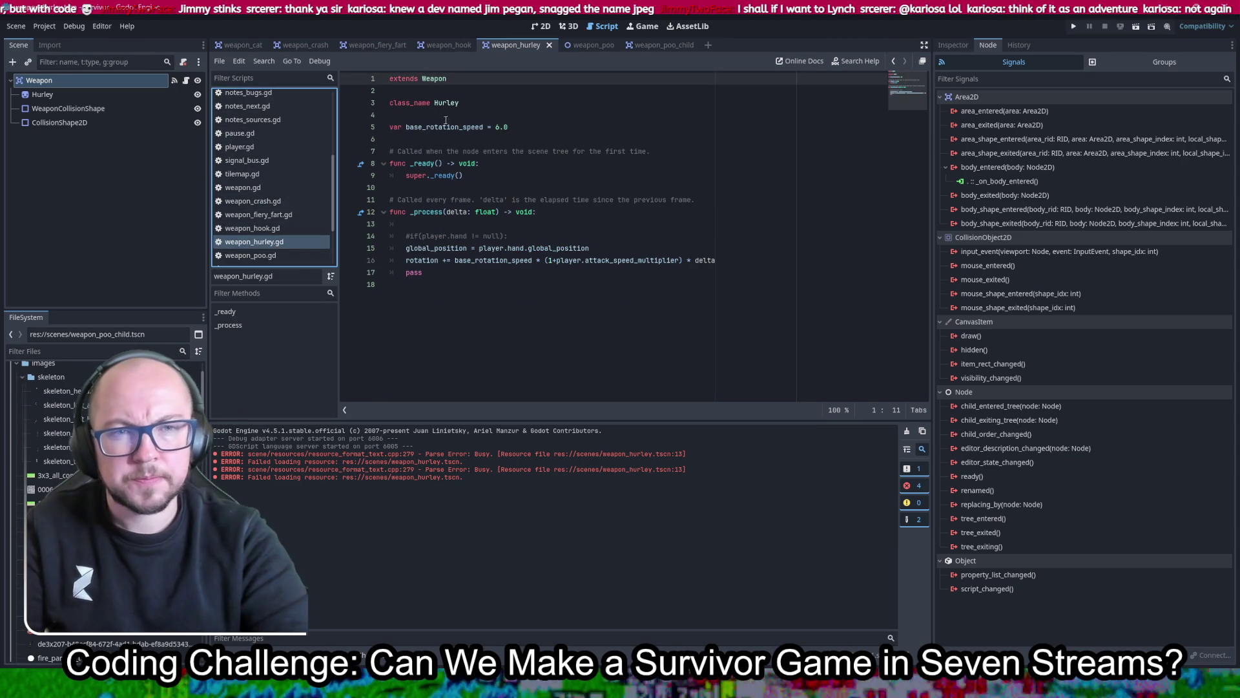
Review weapon_hurley.gd, glance at the Weapon node's pause.gd script, then return to line 13
{"action": "scroll", "coordinate": [103, 452], "scroll_direction": "up", "scroll_amount": 1}
{"action": "scroll", "coordinate": [104, 452], "scroll_direction": "down", "scroll_amount": 3}
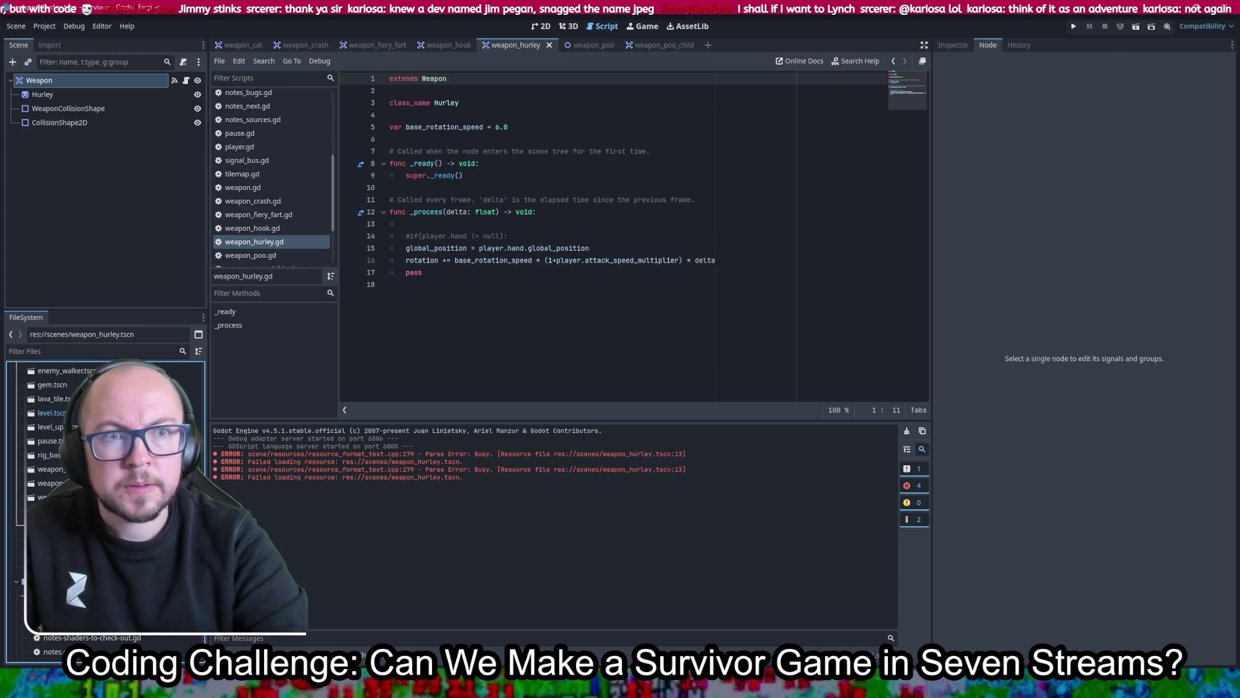
{"action": "left_click", "coordinate": [185, 80]}
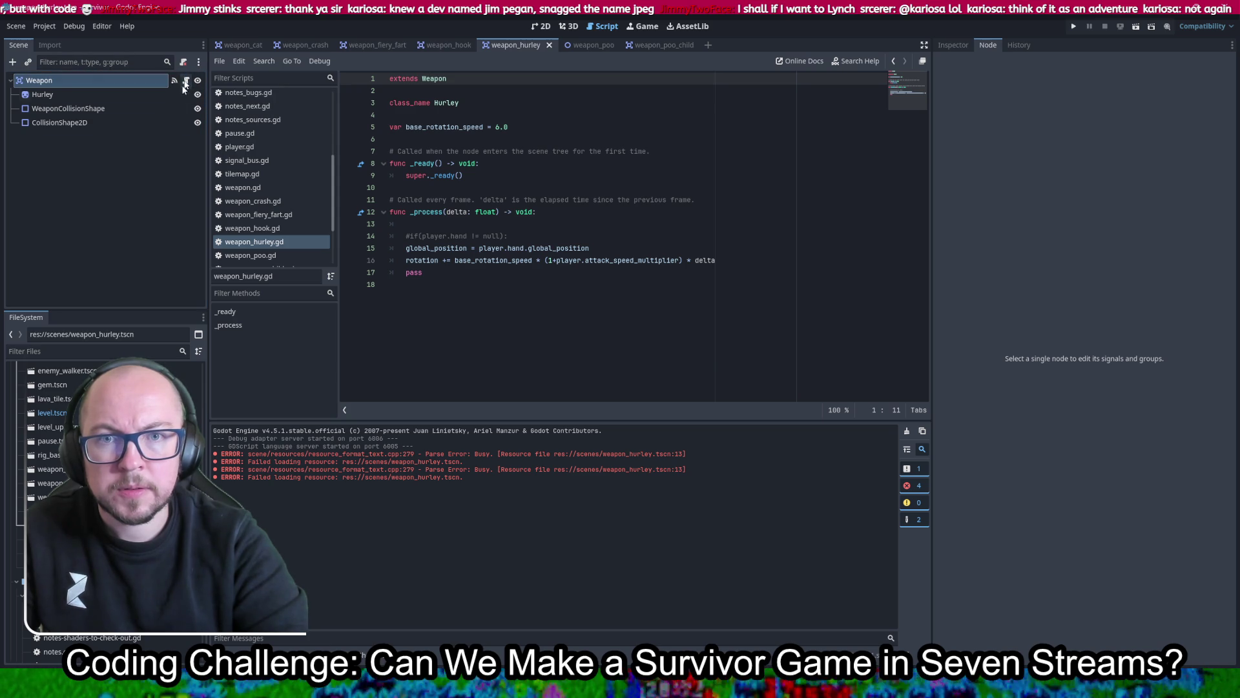
{"action": "left_click", "coordinate": [293, 136]}
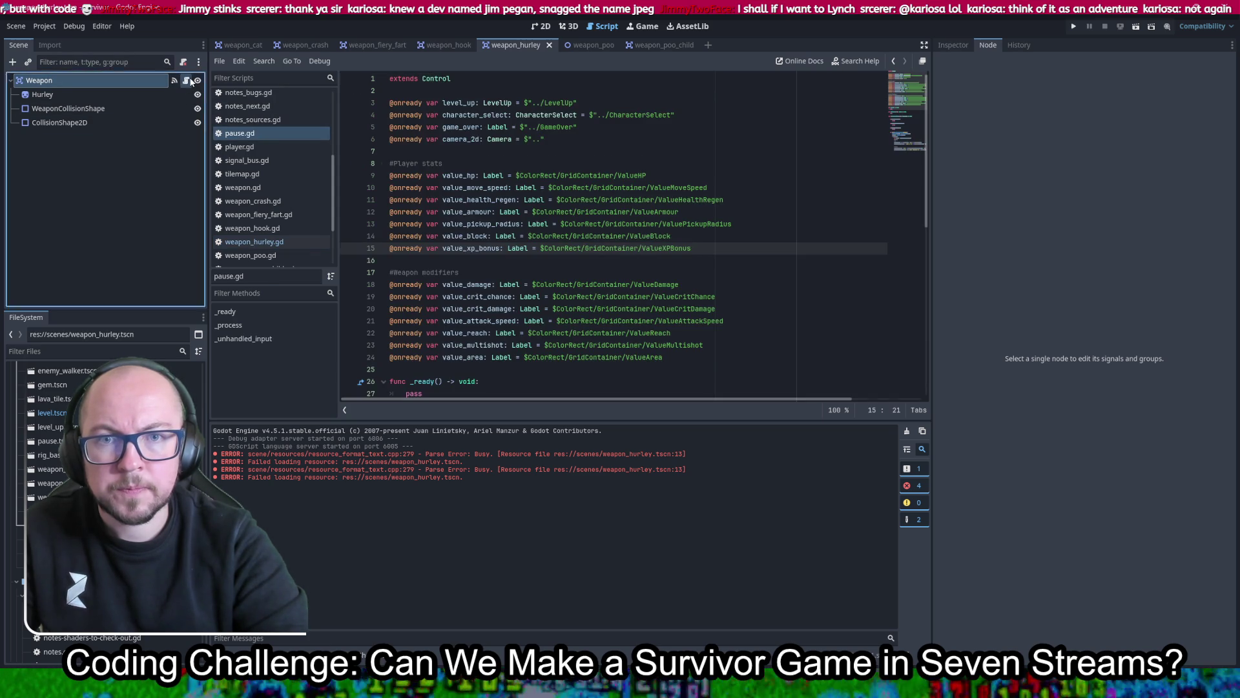
{"action": "left_click", "coordinate": [191, 81]}
{"action": "left_click", "coordinate": [736, 221]}
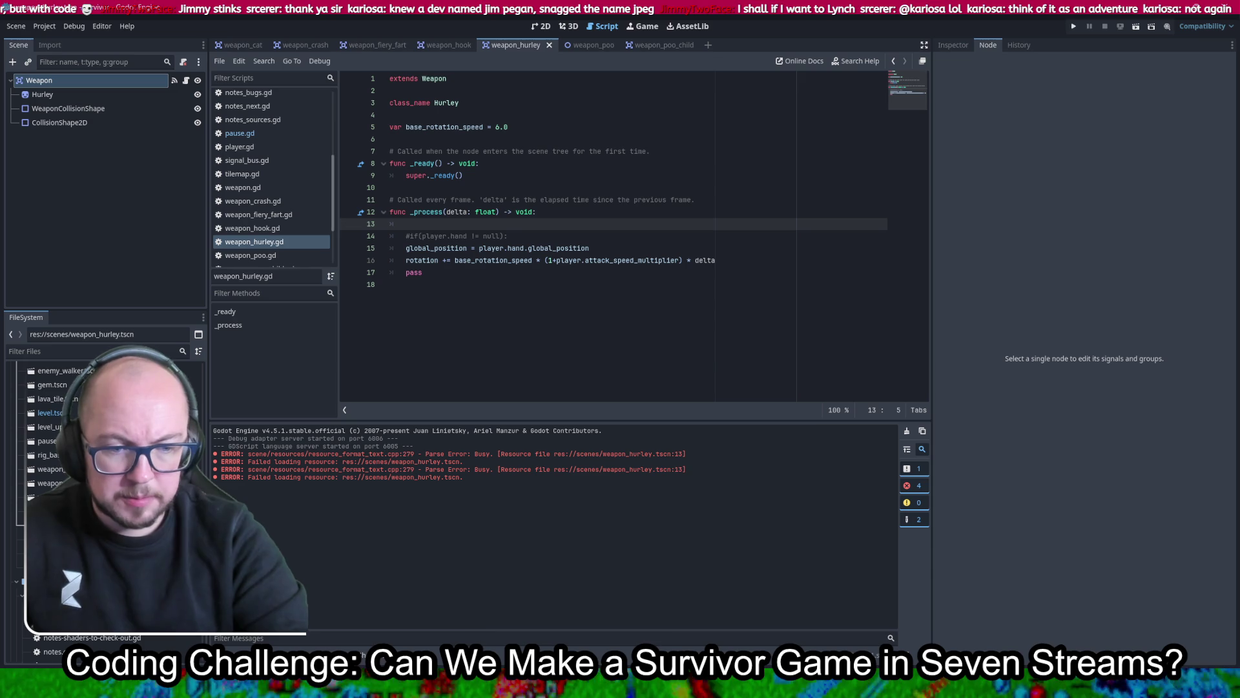
Launch Chat Guess Games from the Steam library
{"action": "key", "text": "alt+Tab"}
{"action": "left_click", "coordinate": [298, 261]}
{"action": "left_click", "coordinate": [296, 272]}
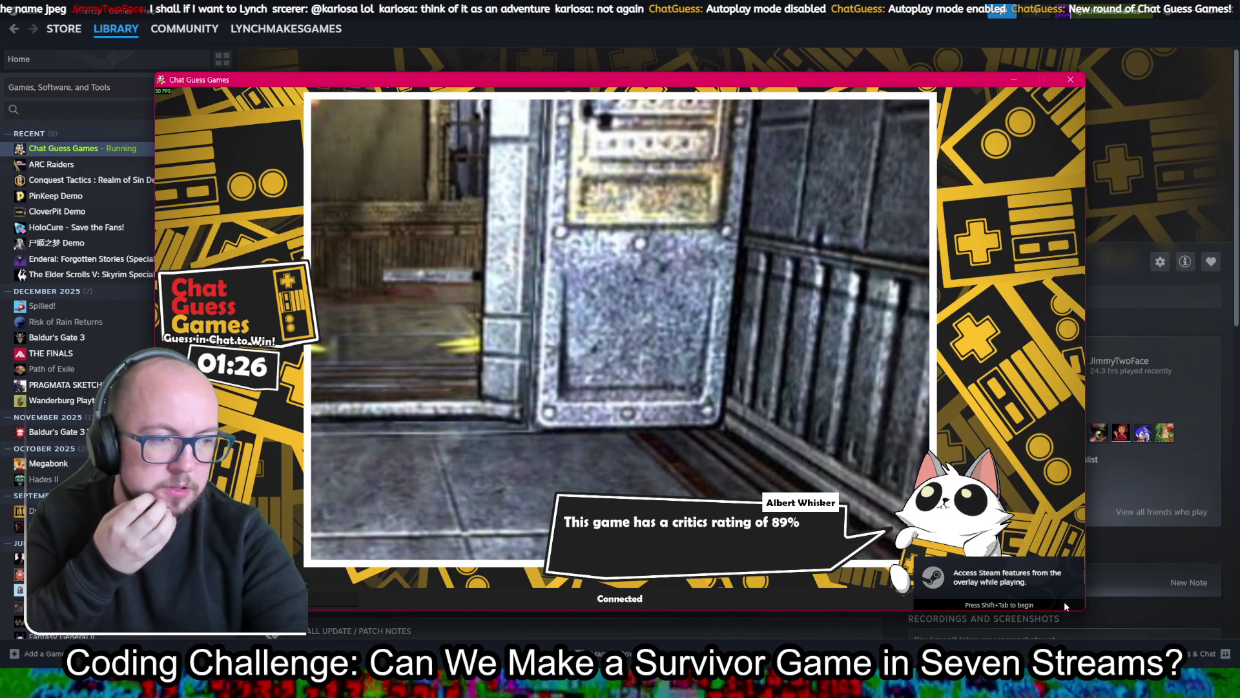
{"action": "left_click", "coordinate": [1064, 602]}
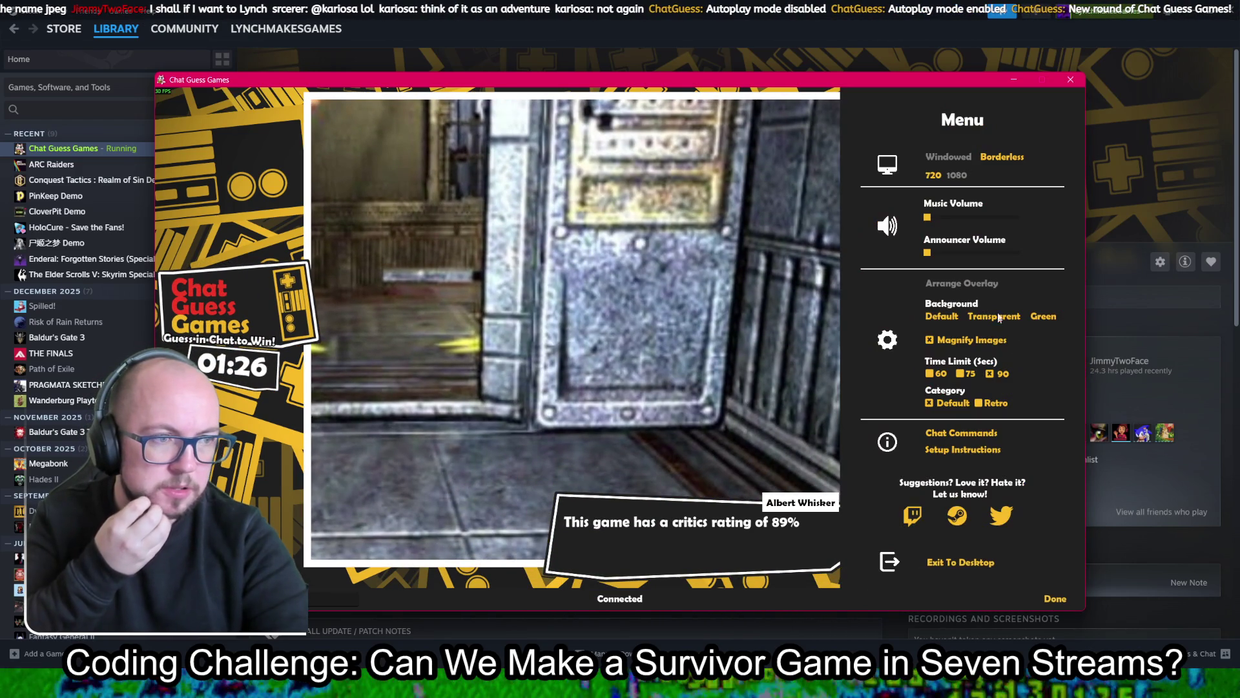
{"action": "left_click", "coordinate": [1002, 157]}
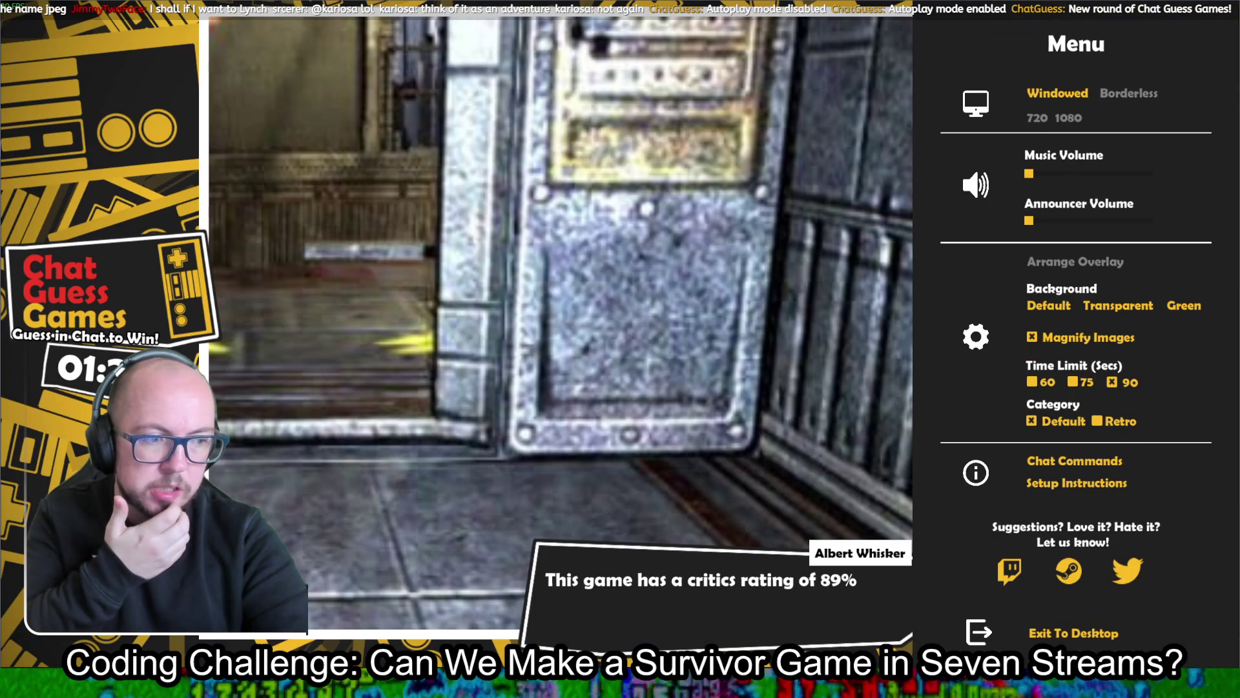
{"action": "key", "text": "Escape"}
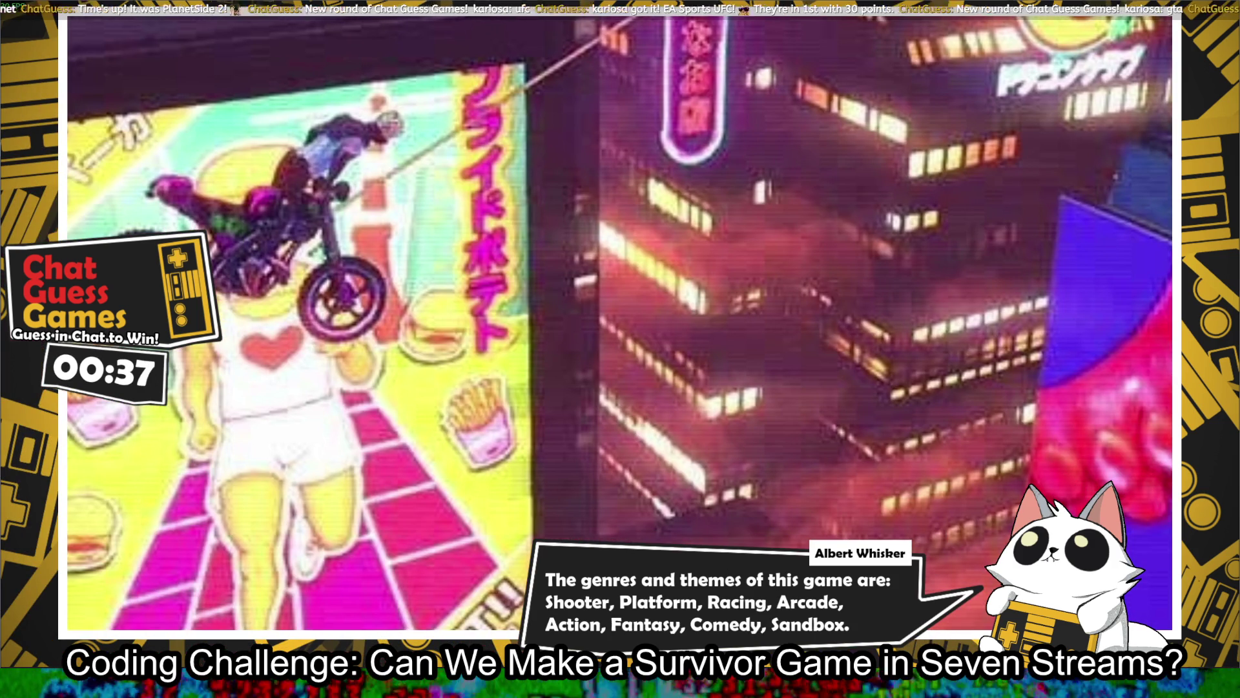
{"action": "left_click", "coordinate": [1173, 321]}
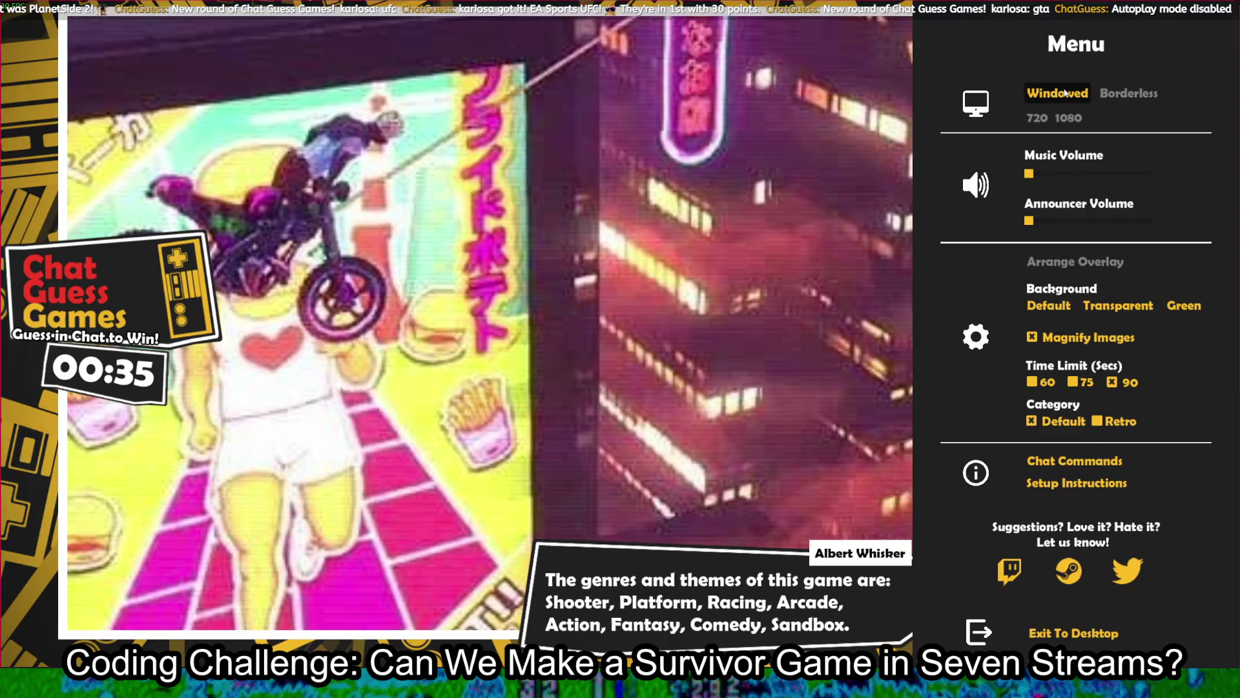
Switch Chat Guess Games to Windowed display mode and close its settings menu
{"action": "left_click", "coordinate": [1066, 93]}
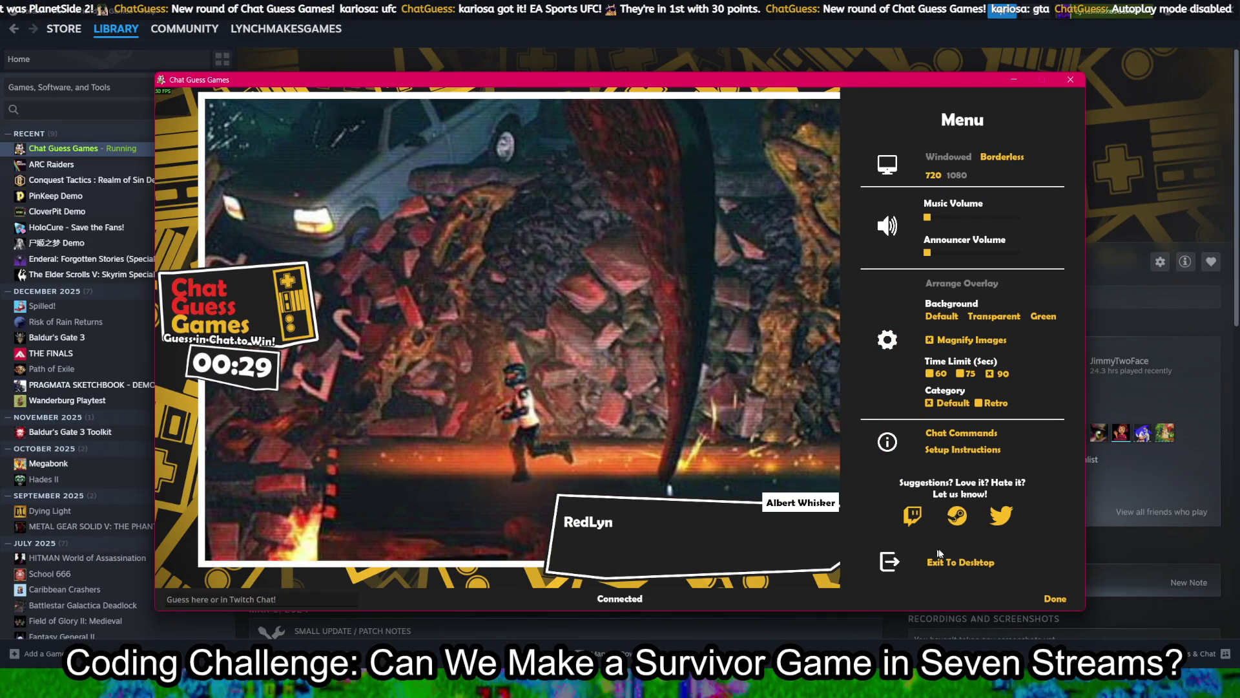
{"action": "left_click", "coordinate": [1057, 598]}
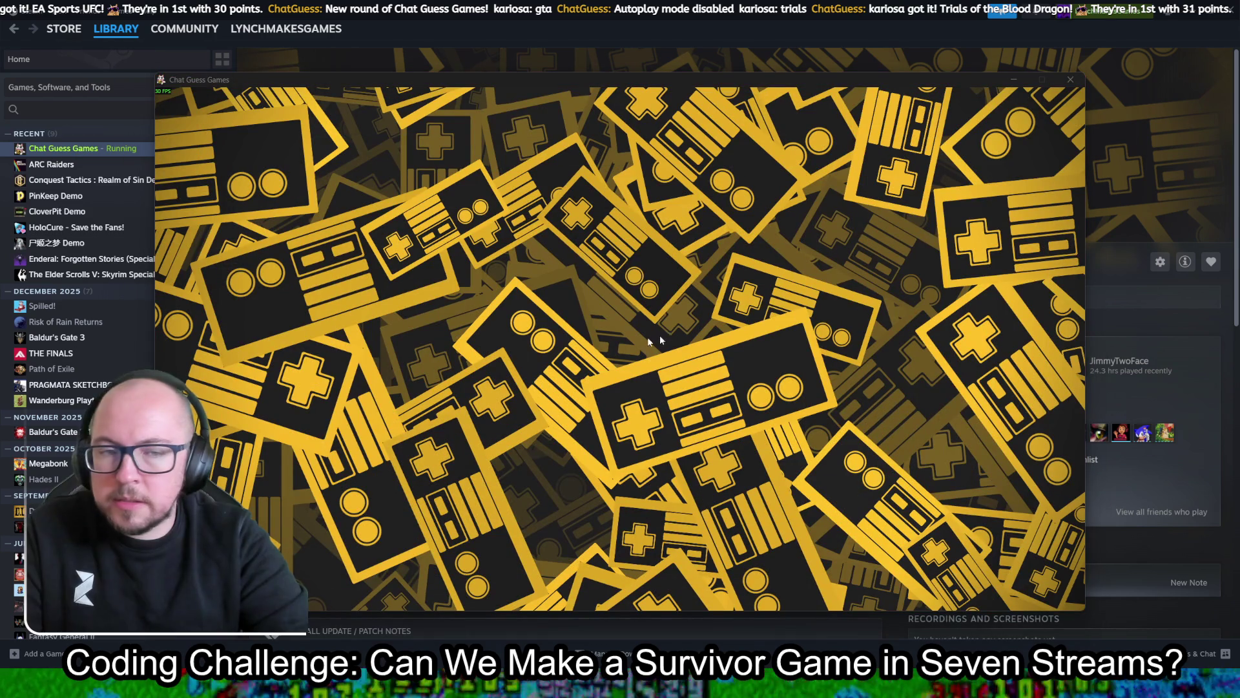
{"action": "key", "text": "alt+Tab"}
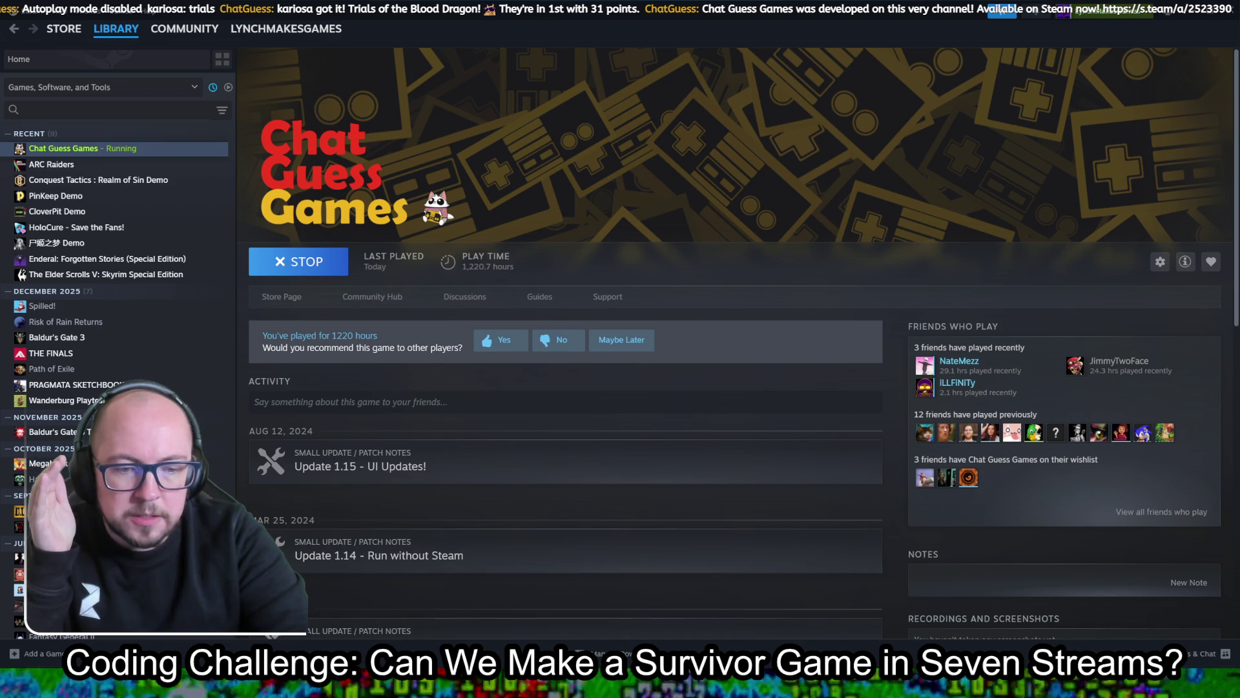
Reveal Steam's Chat Guess Games library page, showing 1,220.7 hours played
{"action": "mouse_move", "coordinate": [552, 685]}
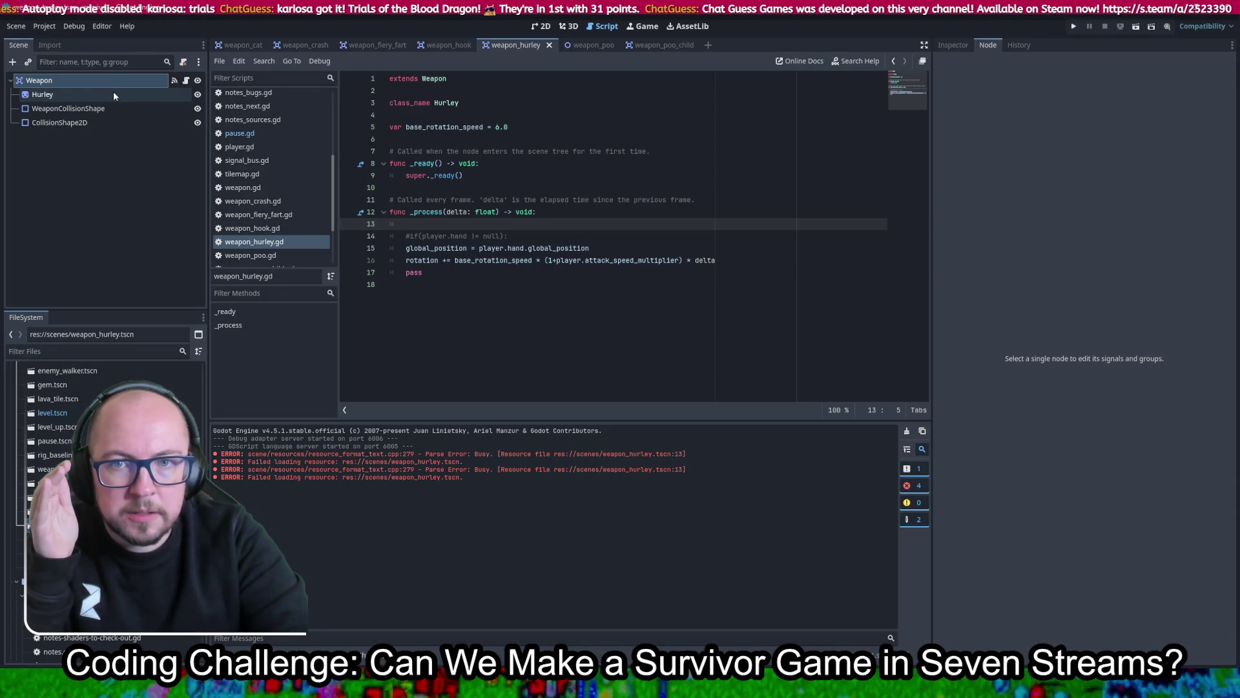
Inspect the WeaponCollisionShape node's properties, then return to the weapon_hurley.gd script
{"action": "left_click", "coordinate": [99, 110]}
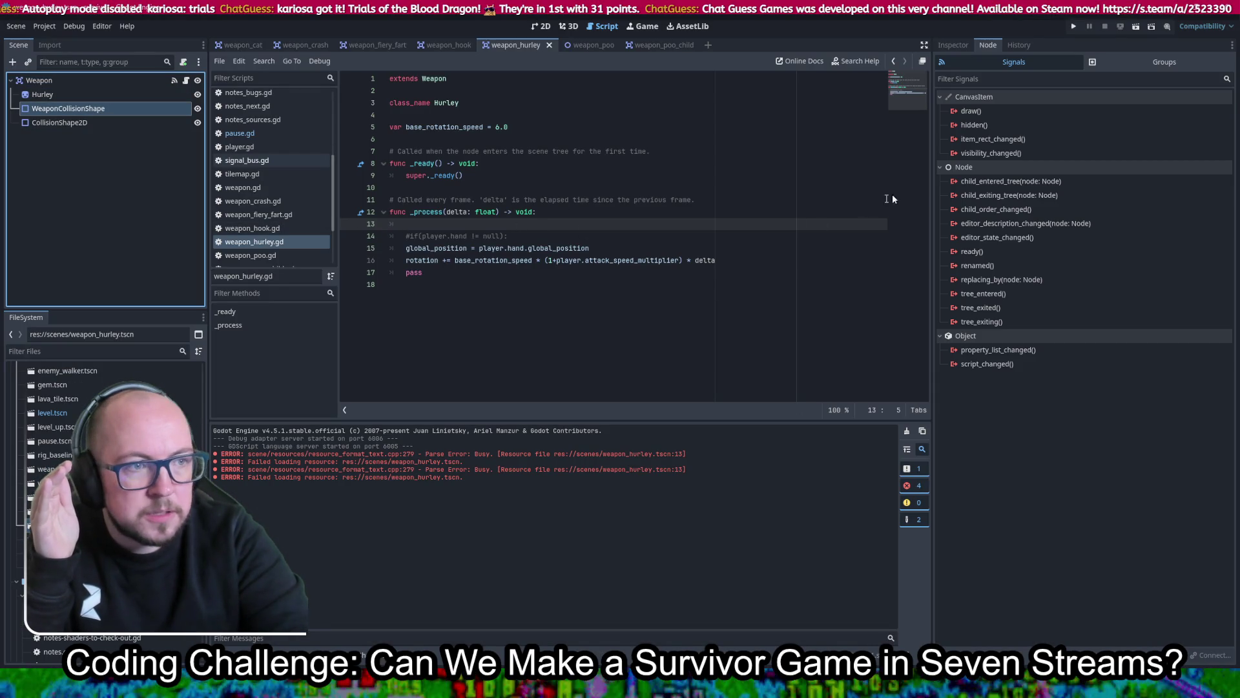
{"action": "left_click", "coordinate": [954, 45]}
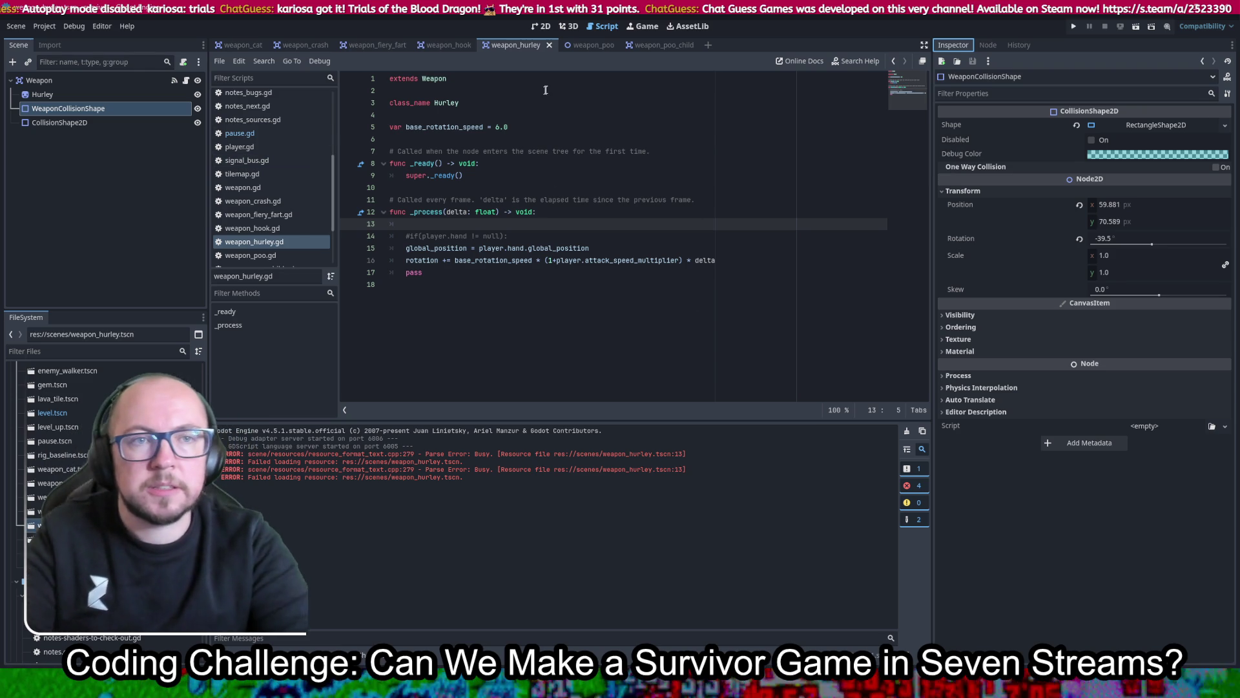
{"action": "left_click", "coordinate": [542, 29]}
{"action": "left_click", "coordinate": [601, 29]}
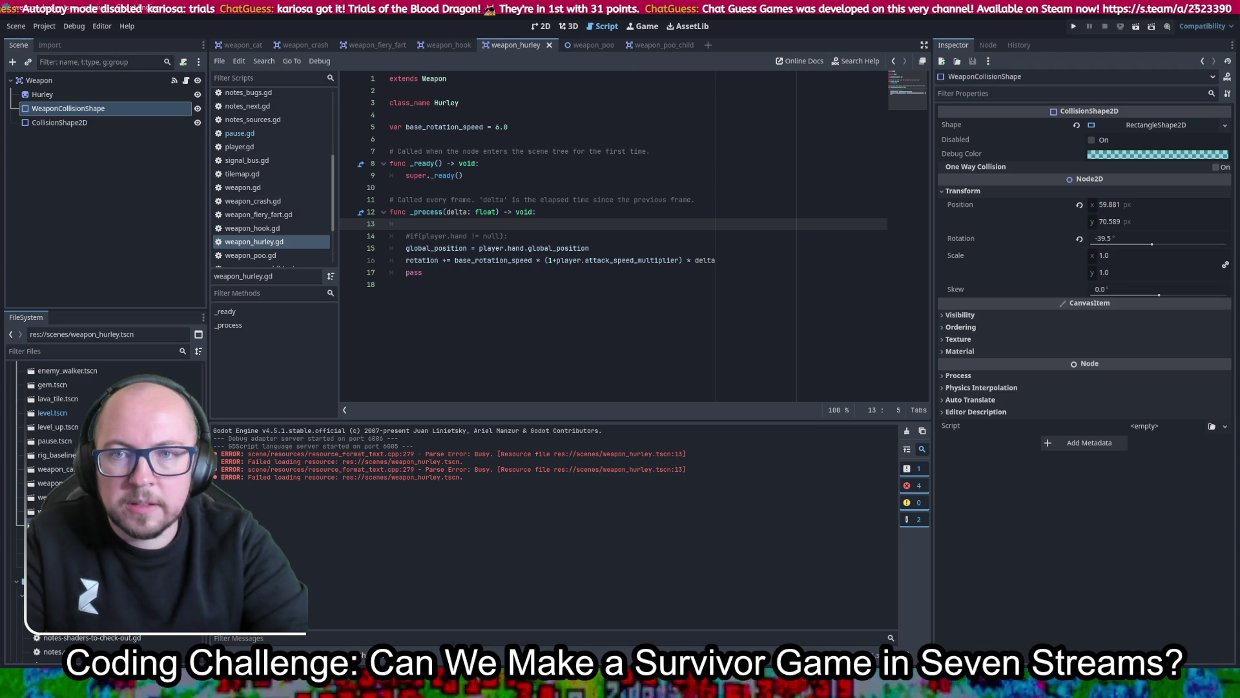
{"action": "scroll", "coordinate": [261, 185], "scroll_direction": "up", "scroll_amount": 5}
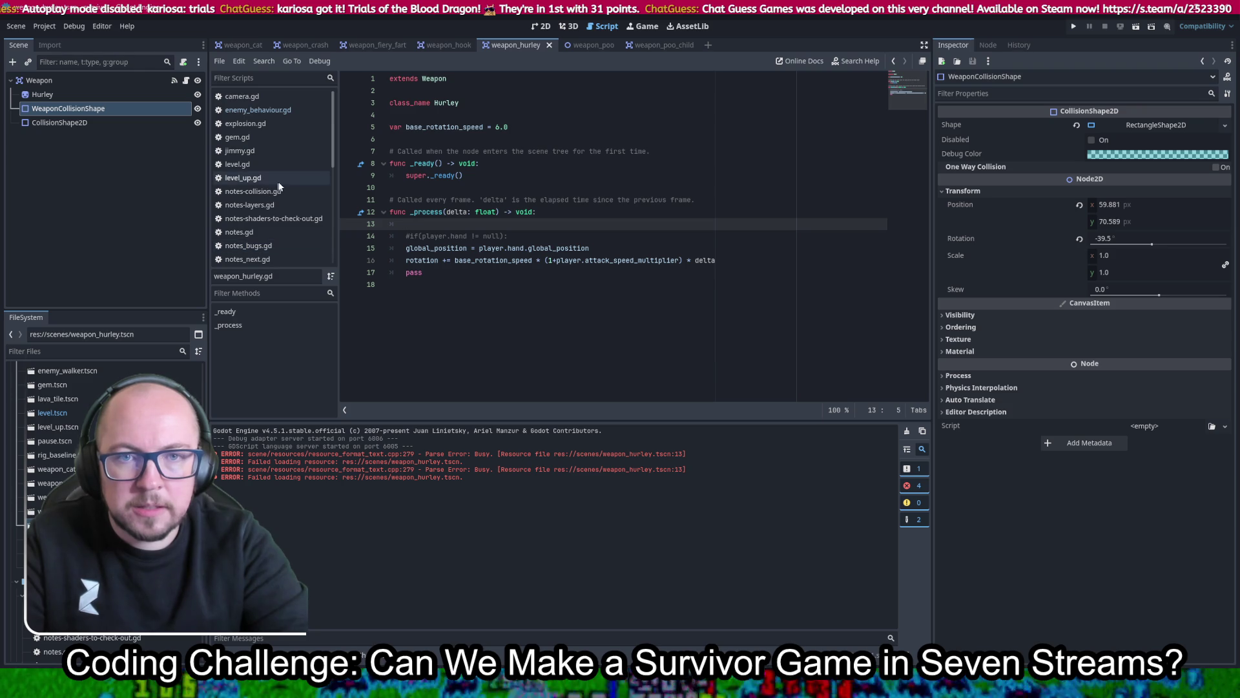
From enemy_behaviour.gd, search all project files for 'disabled'
{"action": "left_click", "coordinate": [277, 111]}
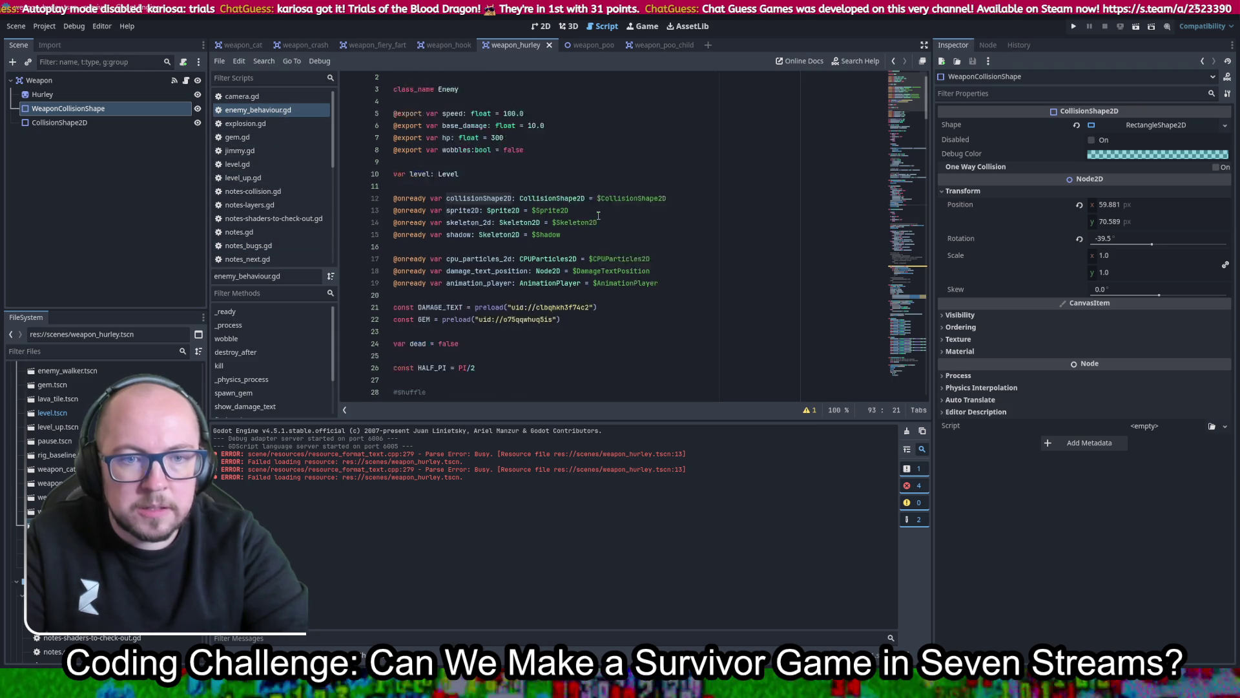
{"action": "scroll", "coordinate": [582, 213], "scroll_direction": "down", "scroll_amount": 9}
{"action": "left_click", "coordinate": [603, 214]}
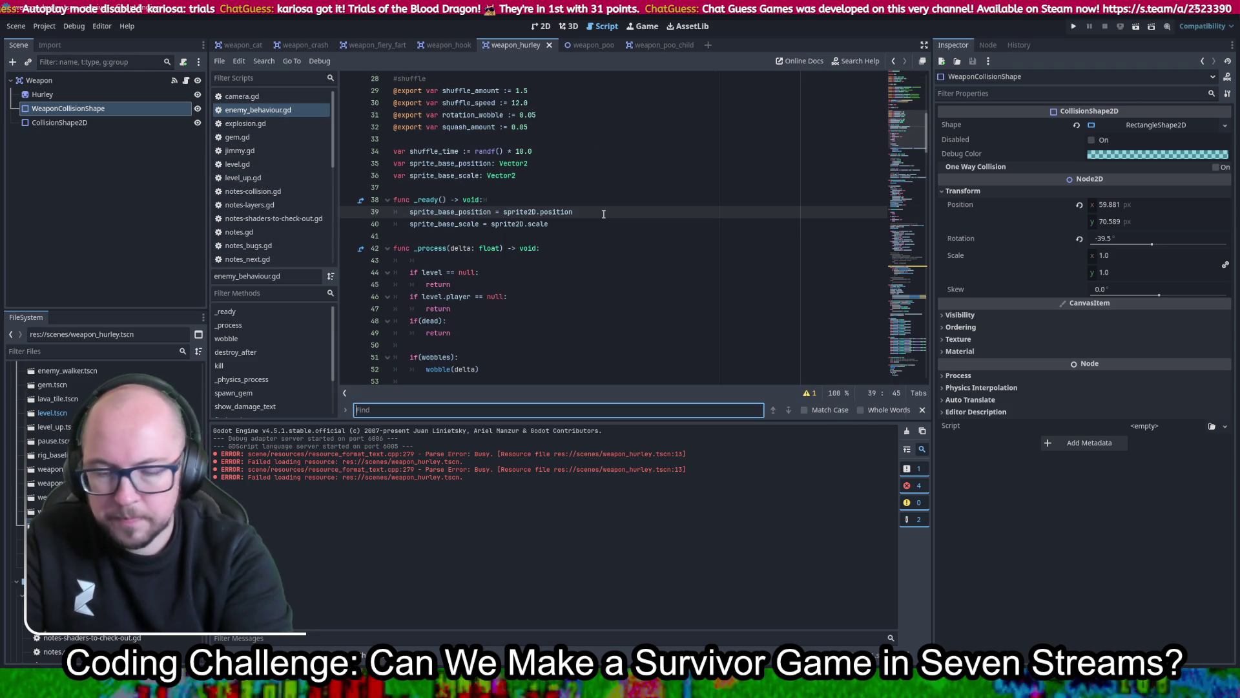
{"action": "key", "text": "ctrl+shift+f"}
{"action": "type", "text": "disable"}
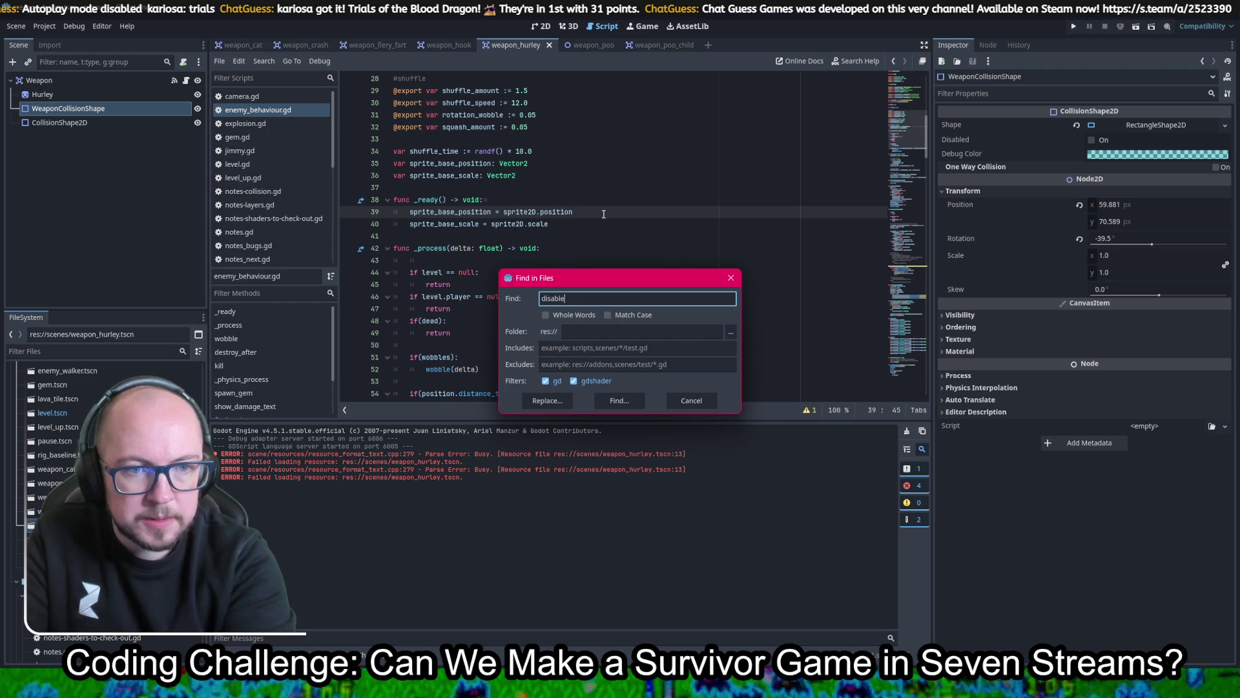
{"action": "type", "text": "d"}
{"action": "key", "text": "Return"}
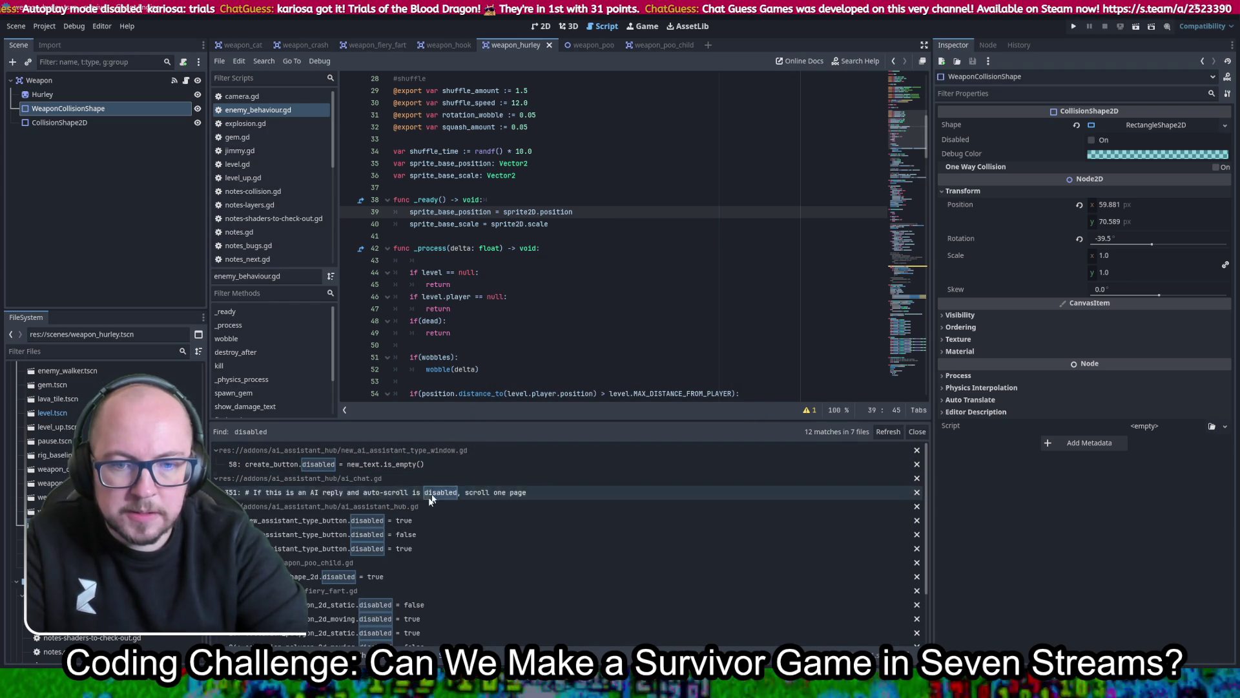
Collapse the AI assistant addon results and jump to enemy_behaviour.gd's line 93 match
{"action": "left_click", "coordinate": [215, 451]}
{"action": "left_click", "coordinate": [215, 464]}
{"action": "left_click", "coordinate": [216, 478]}
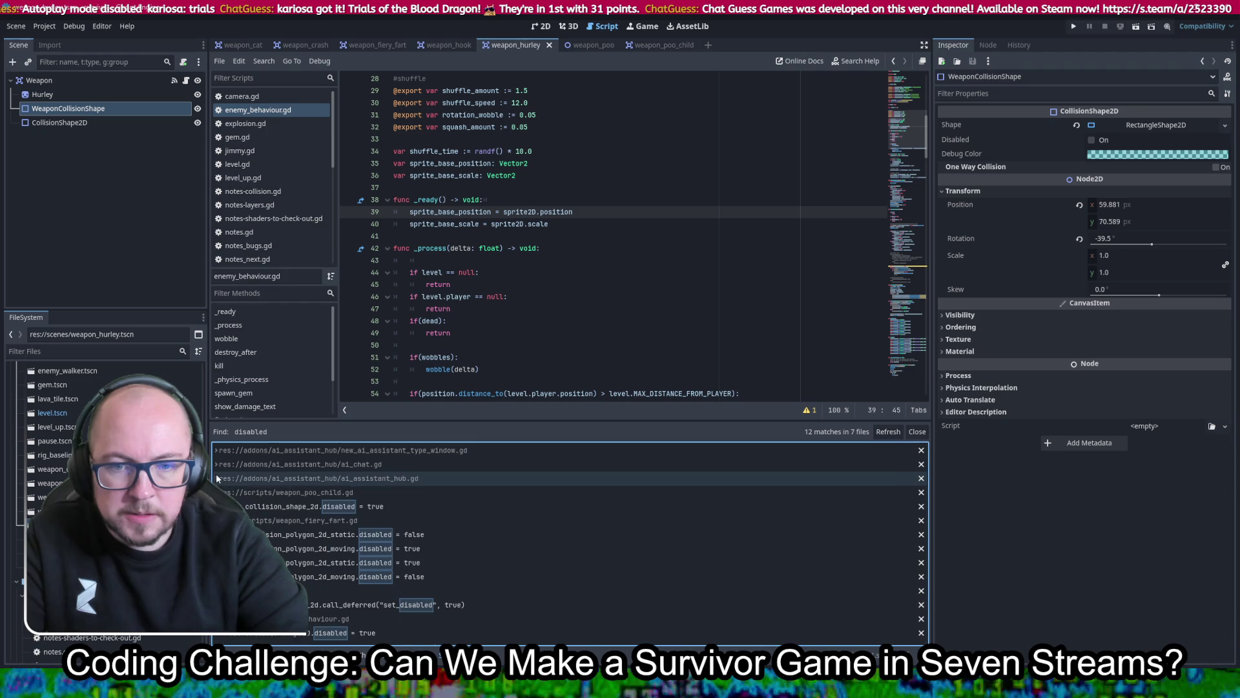
{"action": "left_click", "coordinate": [336, 632]}
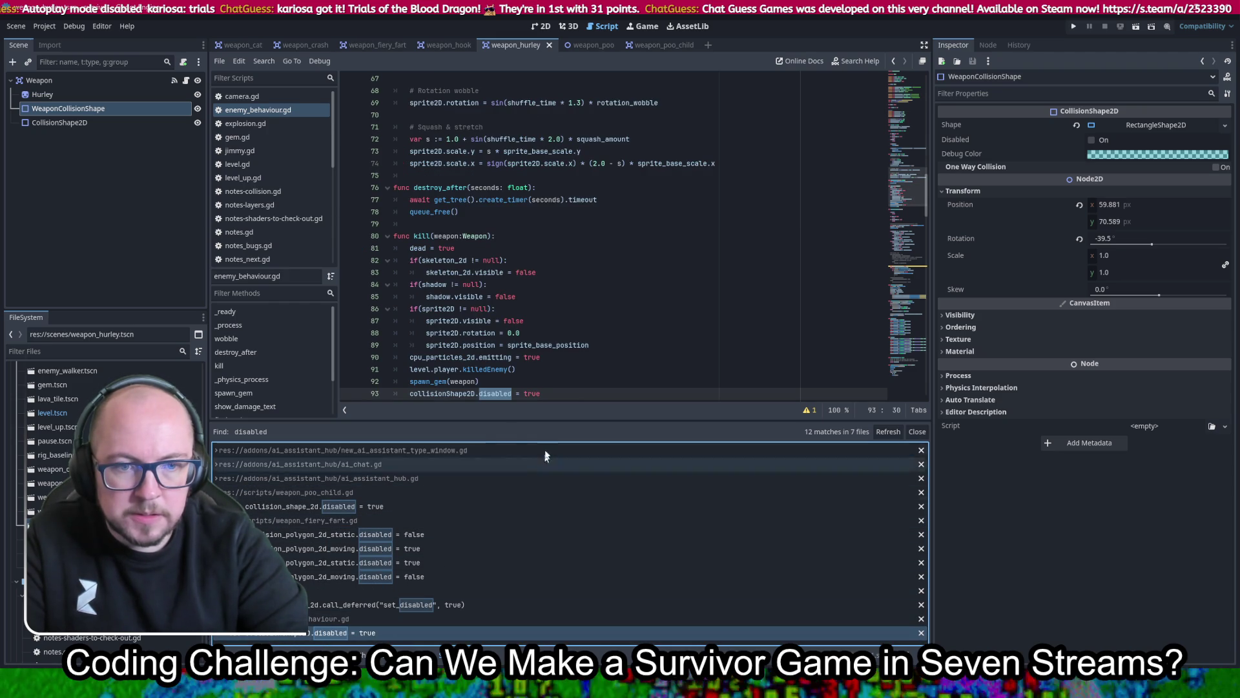
{"action": "left_click", "coordinate": [575, 394]}
Replace line 93's 'disabled = true' with queue_free(), then check the fiery fart and gem.gd matches
{"action": "key", "text": "shift+Left"}
{"action": "key", "text": "shift+Left"}
{"action": "key", "text": "shift+Left"}
{"action": "type", "text": "que"}
{"action": "key", "text": "BackSpace"}
{"action": "key", "text": "BackSpace"}
{"action": "key", "text": "BackSpace"}
{"action": "type", "text": "qu"}
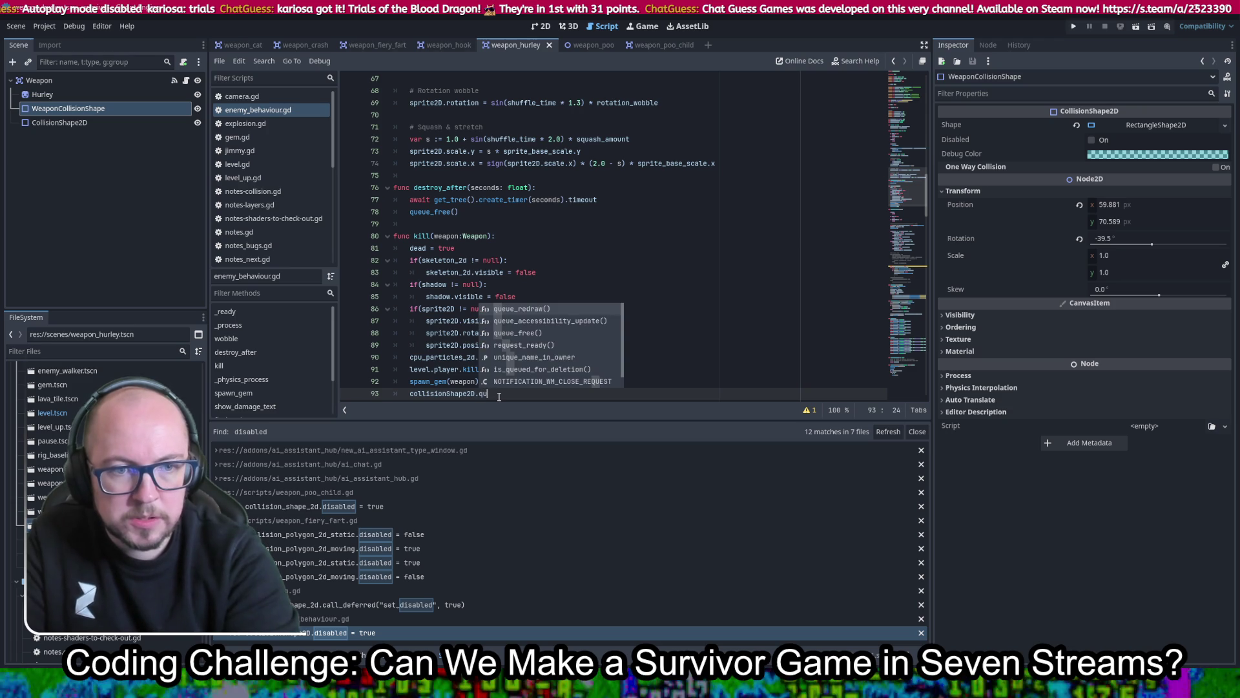
{"action": "double_click", "coordinate": [581, 333]}
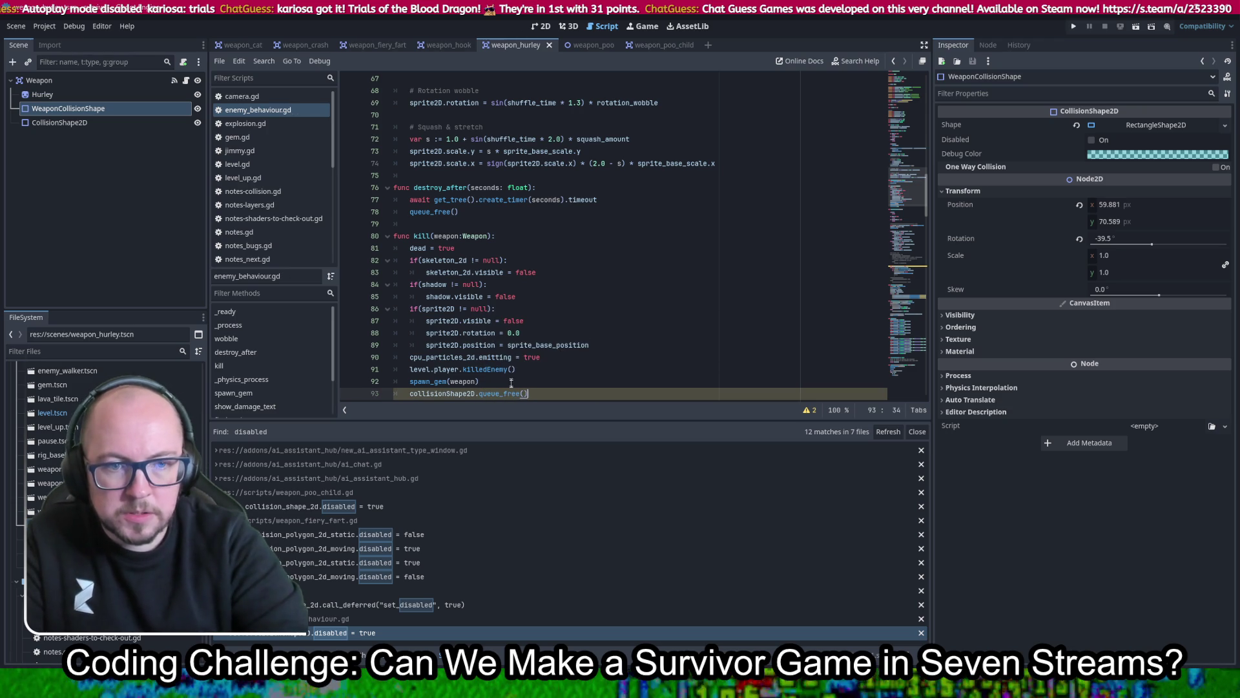
{"action": "left_click_drag", "start_coordinate": [546, 393], "coordinate": [547, 383]}
{"action": "key", "text": "ctrl+c"}
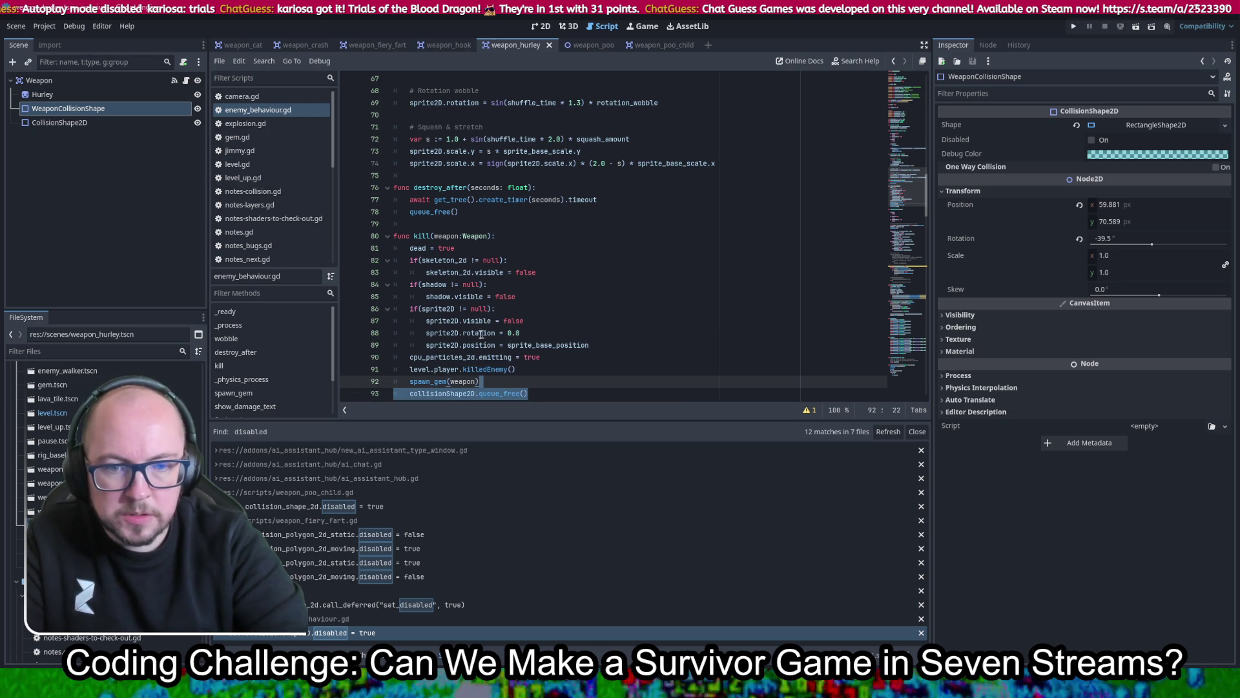
{"action": "left_click", "coordinate": [424, 534]}
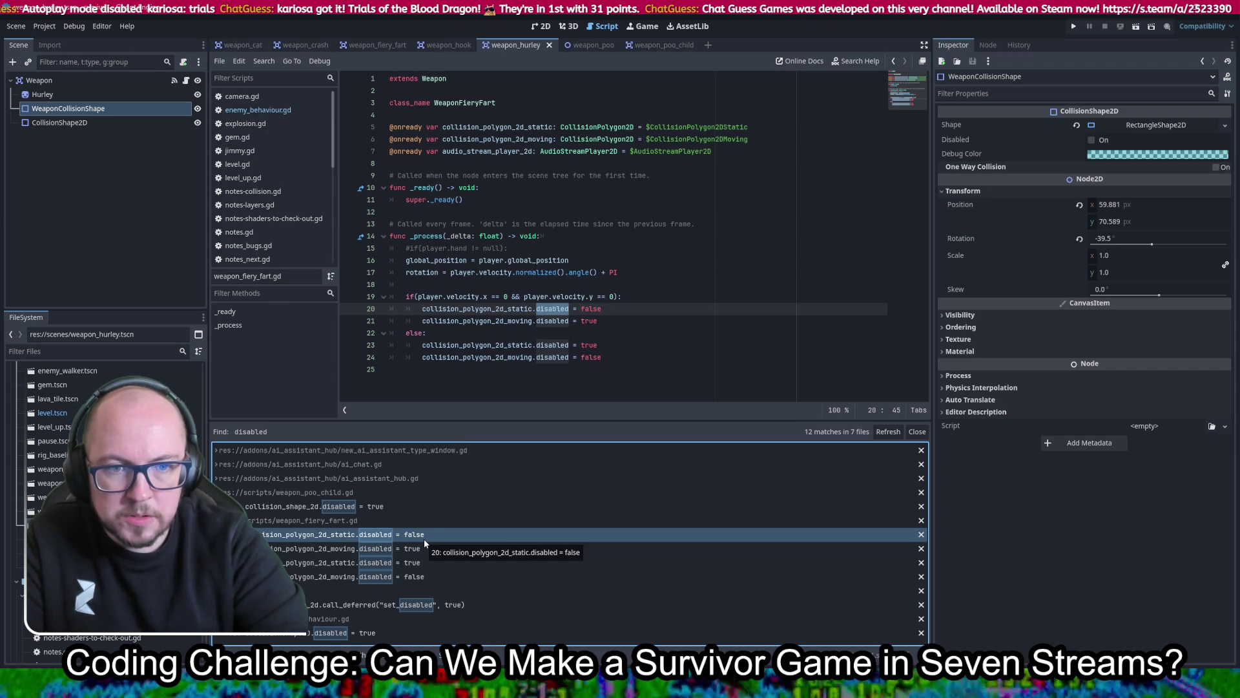
{"action": "left_click", "coordinate": [443, 606]}
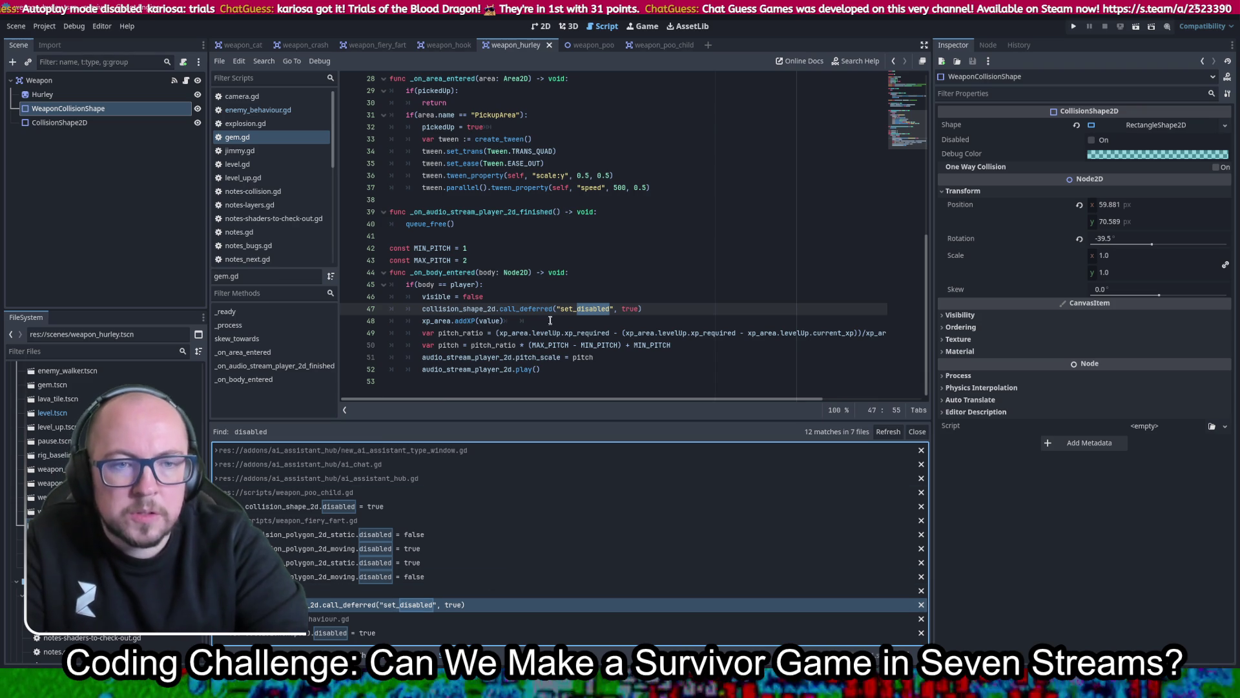
In gem.gd, swap the call_deferred disable for collision_shape_2d.queue_free() and save
{"action": "left_click", "coordinate": [540, 298]}
{"action": "key", "text": "Return"}
{"action": "key", "text": "ctrl+v"}
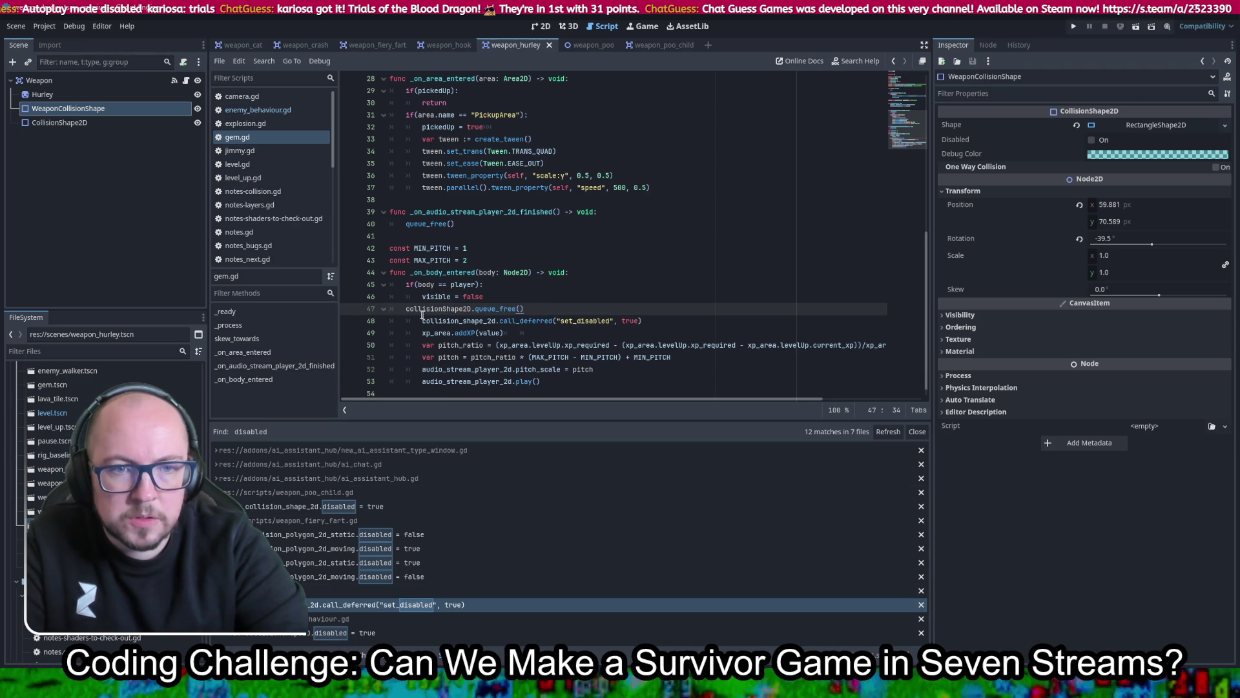
{"action": "key", "text": "Home"}
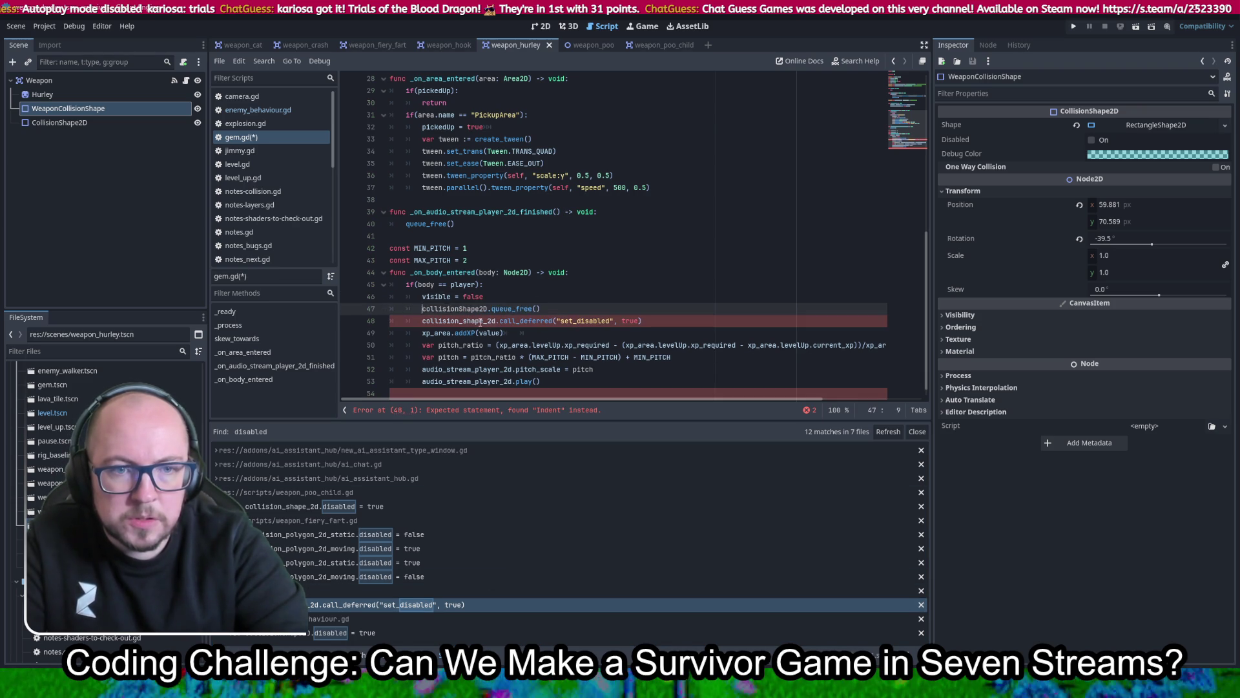
{"action": "key", "text": "Tab"}
{"action": "key", "text": "ctrl+shift+Right"}
{"action": "type", "text": "collision_shape_2d"}
{"action": "left_click", "coordinate": [655, 320]}
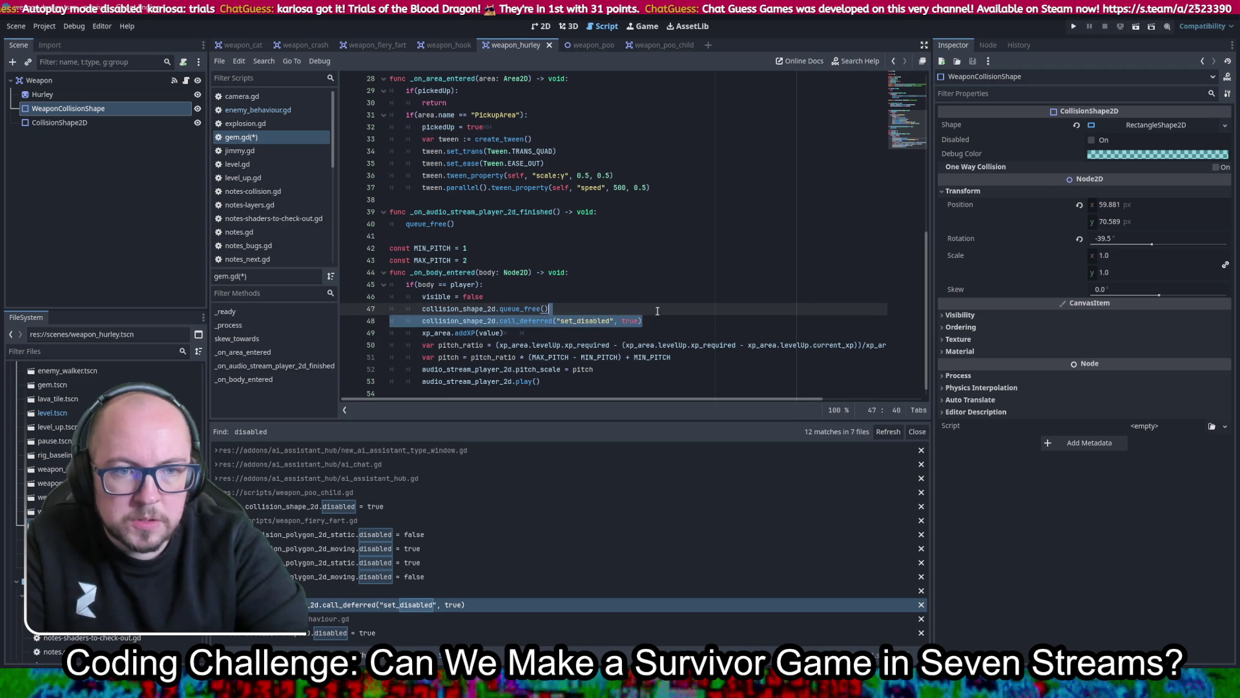
{"action": "key", "text": "shift+Up"}
{"action": "key", "text": "BackSpace"}
{"action": "key", "text": "ctrl+s"}
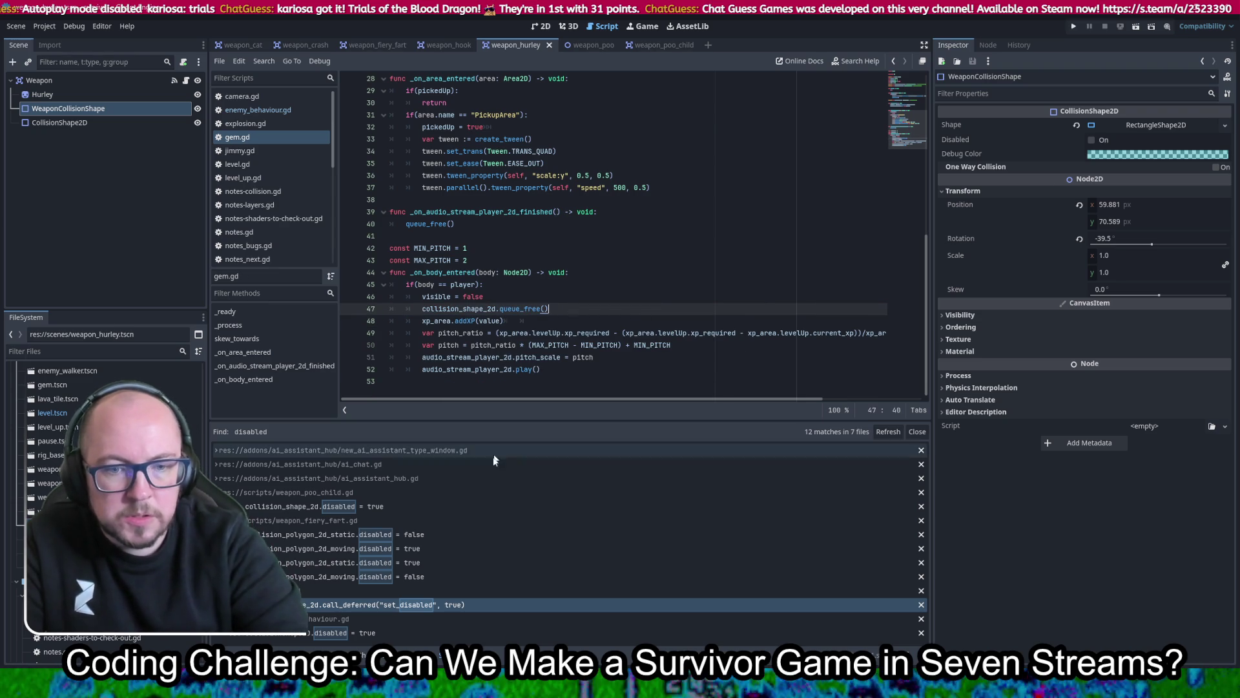
Recheck the queue_free changes in enemy_behaviour.gd and gem.gd
{"action": "left_click", "coordinate": [331, 633]}
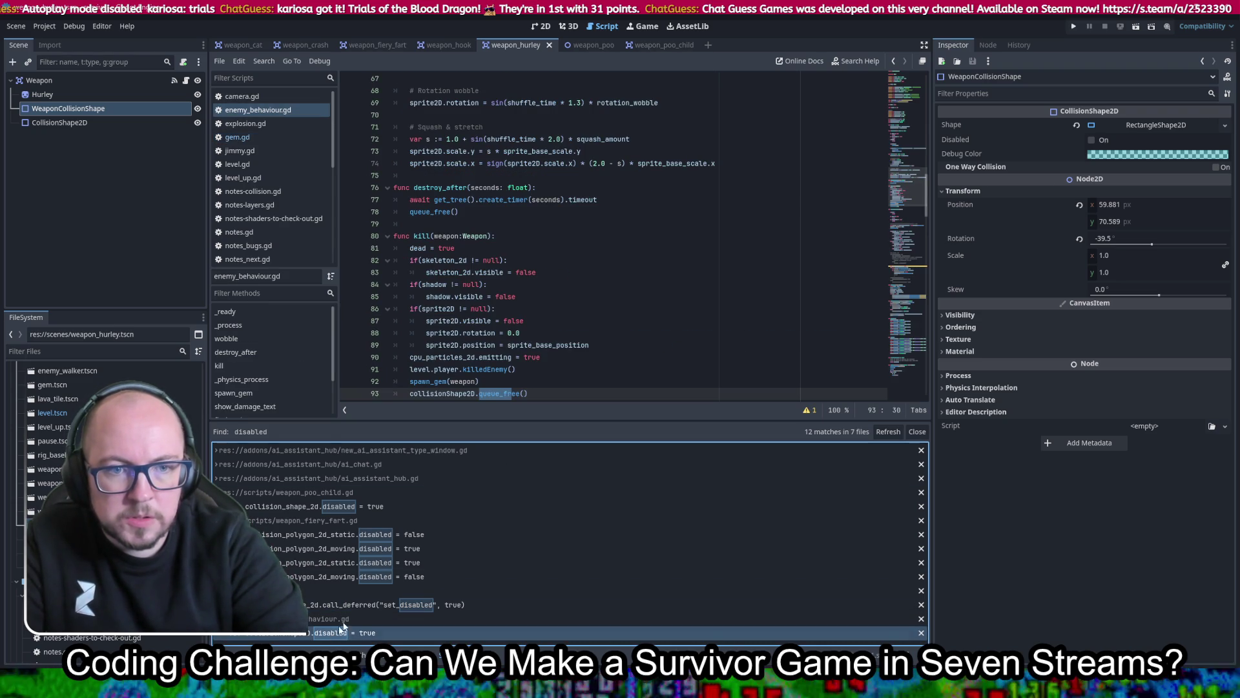
{"action": "scroll", "coordinate": [541, 287], "scroll_direction": "down", "scroll_amount": 3}
{"action": "left_click", "coordinate": [541, 286]}
{"action": "left_click_drag", "start_coordinate": [541, 286], "coordinate": [496, 286]}
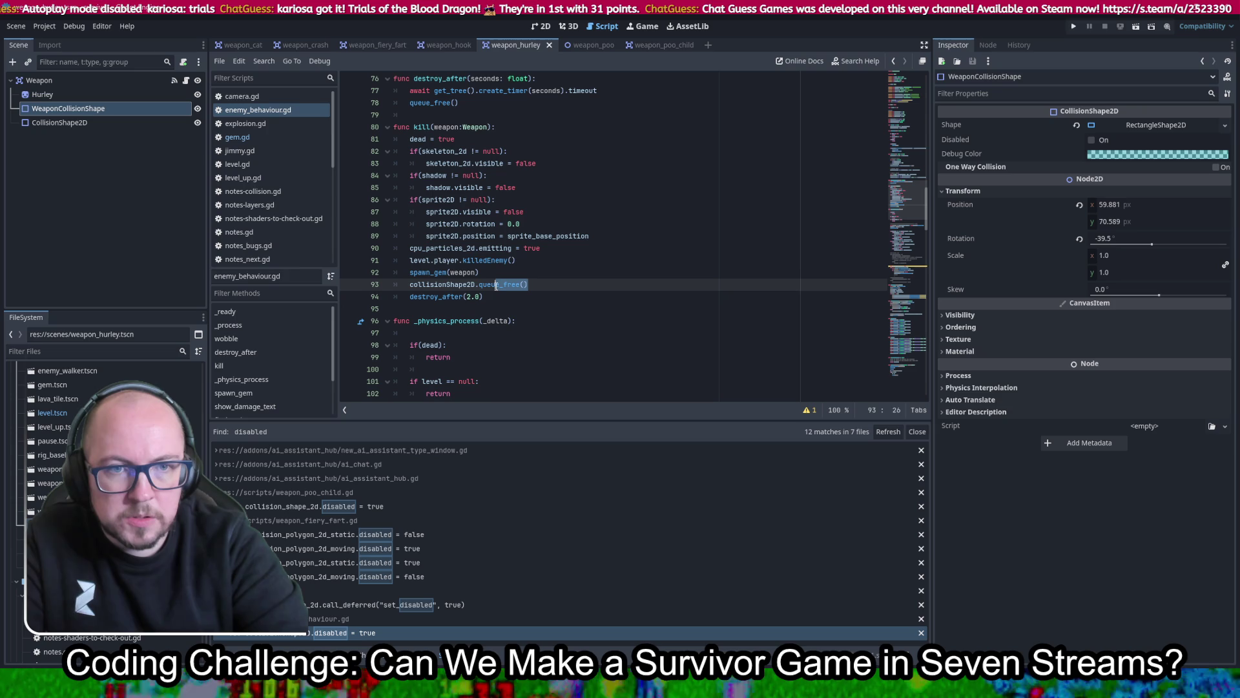
{"action": "left_click", "coordinate": [316, 633]}
{"action": "left_click", "coordinate": [326, 607]}
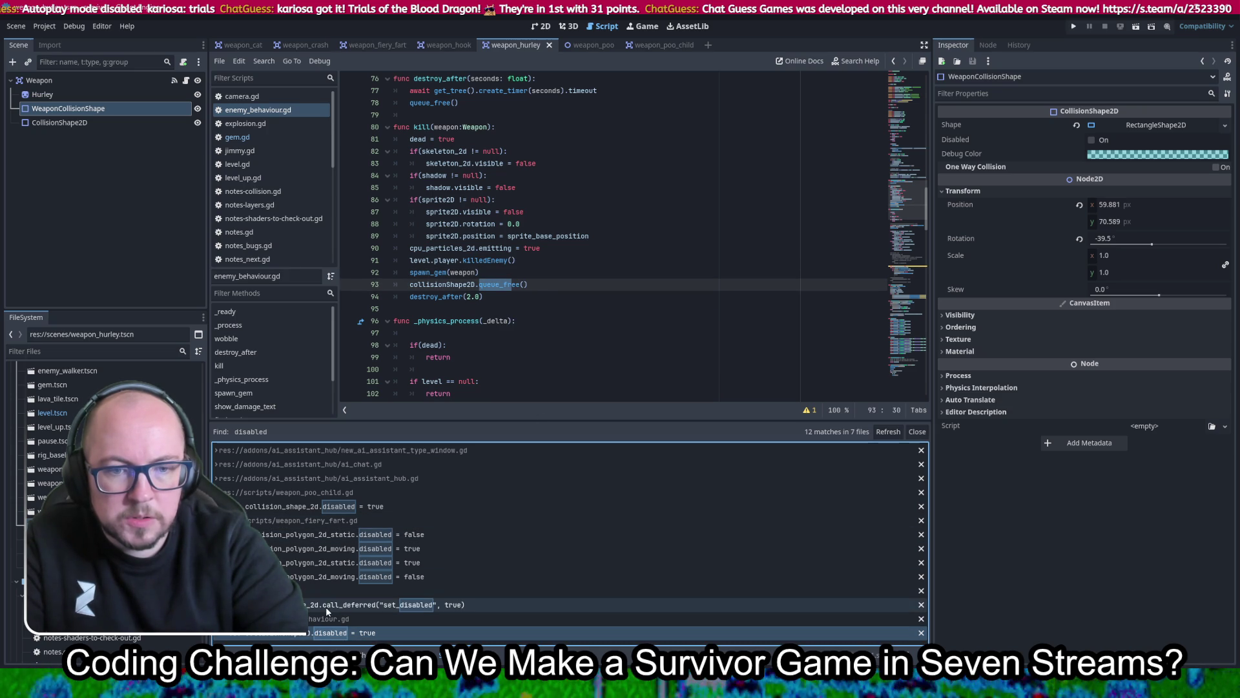
Replace 'disabled = true' on weapon_poo_child.gd line 12 with queue_free()
{"action": "left_click", "coordinate": [337, 507]}
{"action": "left_click_drag", "start_coordinate": [545, 212], "coordinate": [486, 211]}
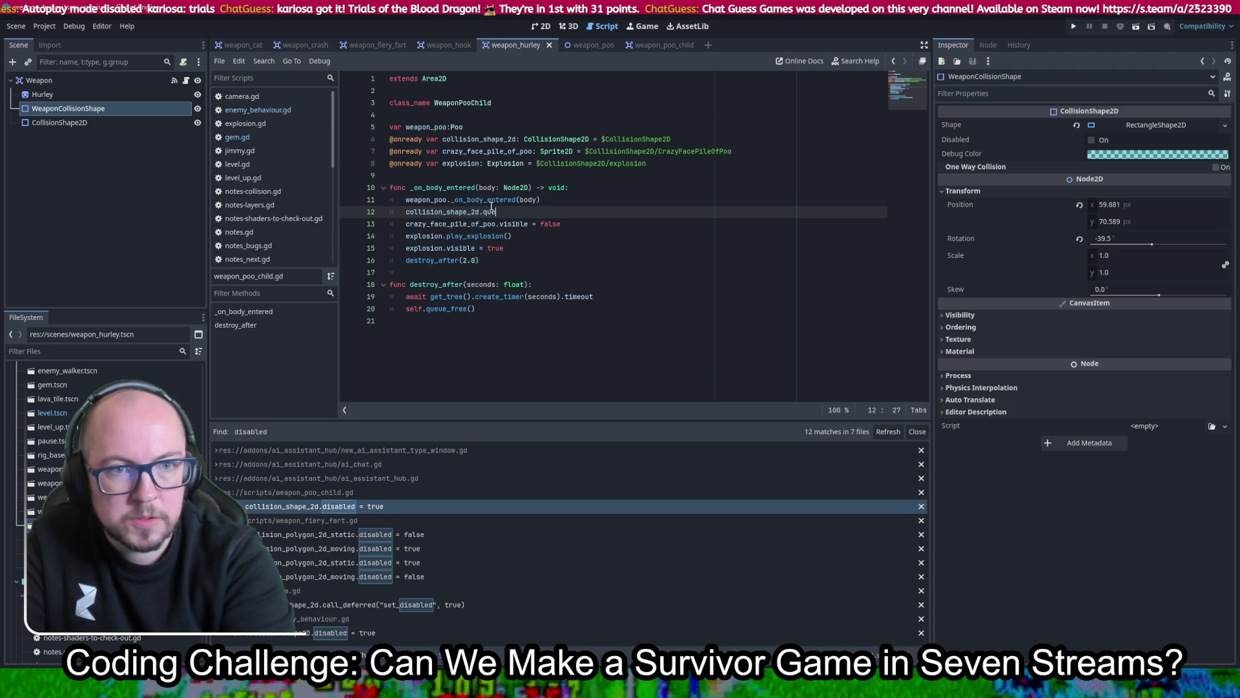
{"action": "type", "text": "que"}
{"action": "key", "text": "Down"}
{"action": "key", "text": "Down"}
{"action": "key", "text": "Return"}
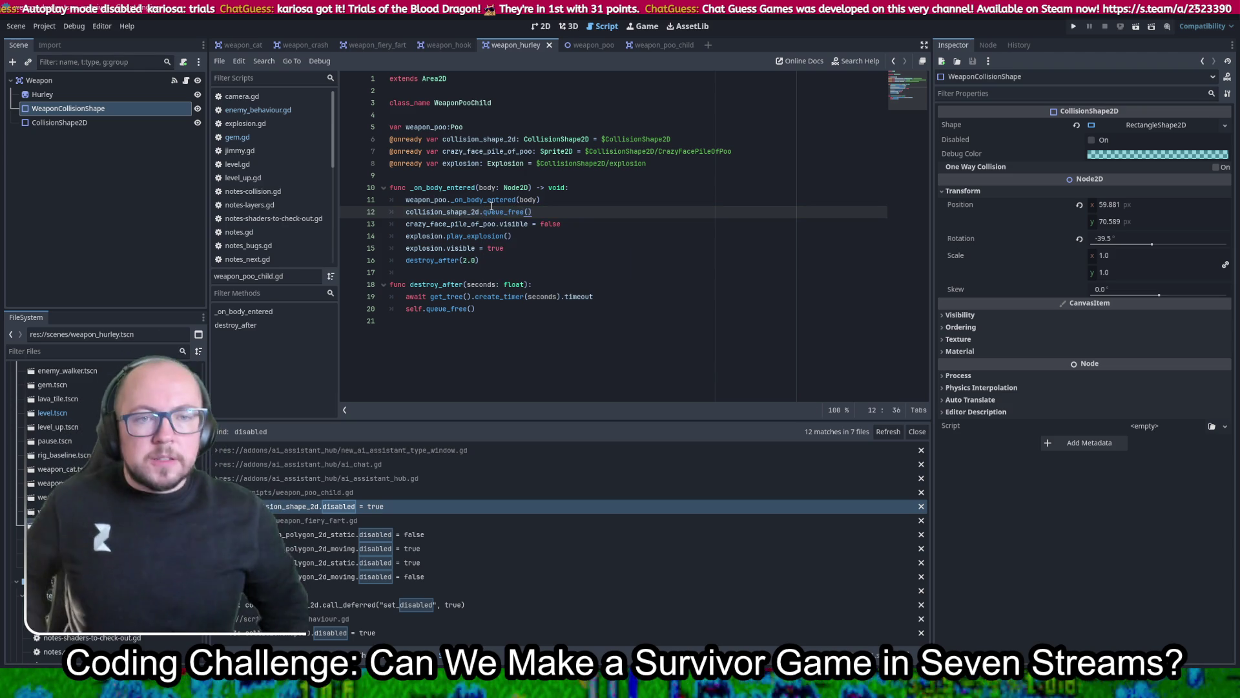
Playtest the survivor game: pick a character, roam with WASD while weapons fire, then stop it
{"action": "left_click", "coordinate": [1071, 27]}
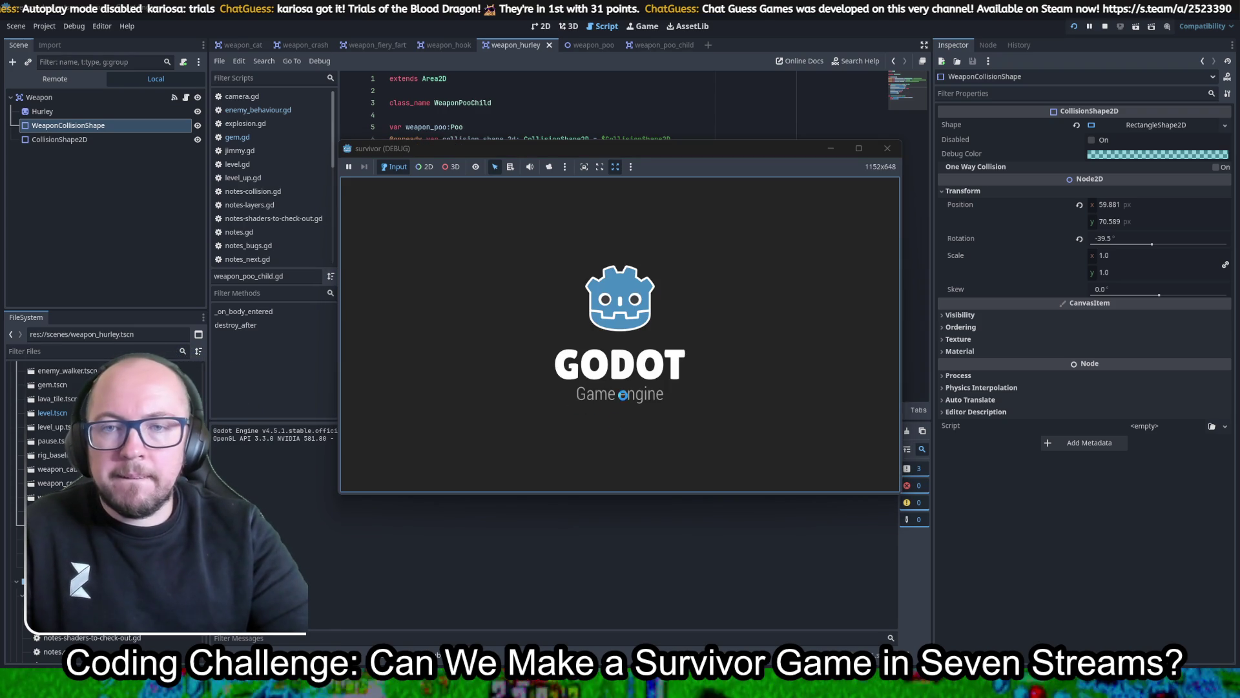
{"action": "left_click", "coordinate": [622, 392]}
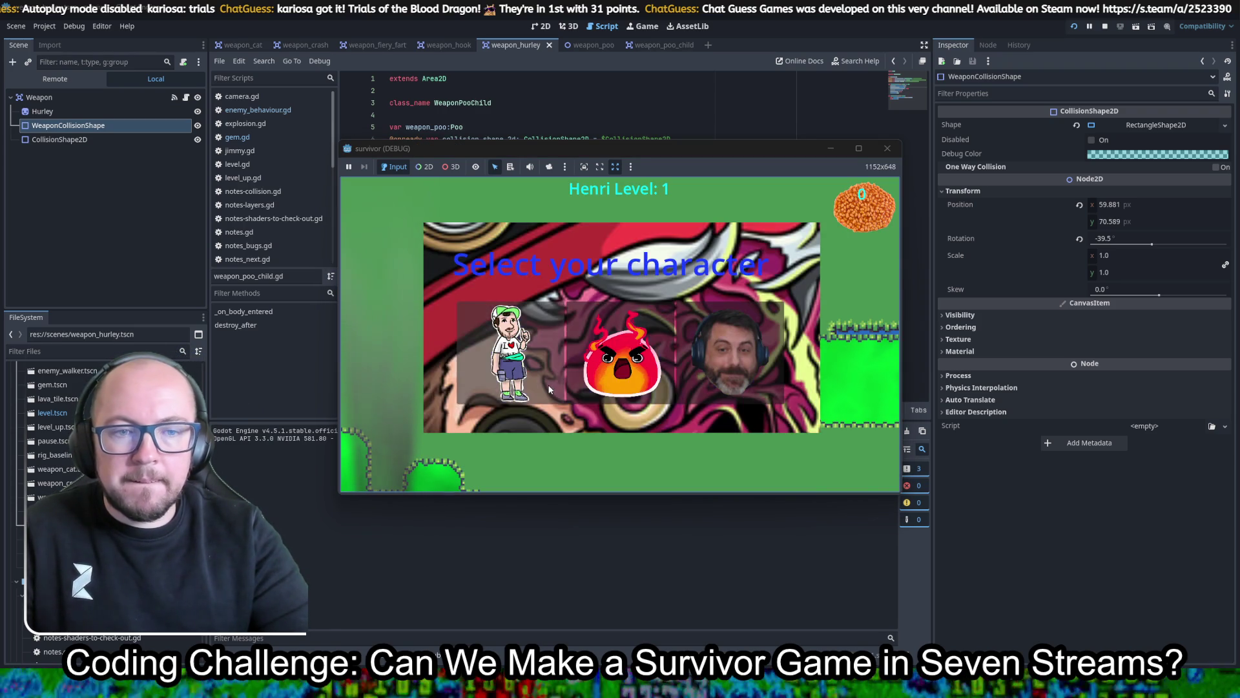
{"action": "key", "text": "s"}
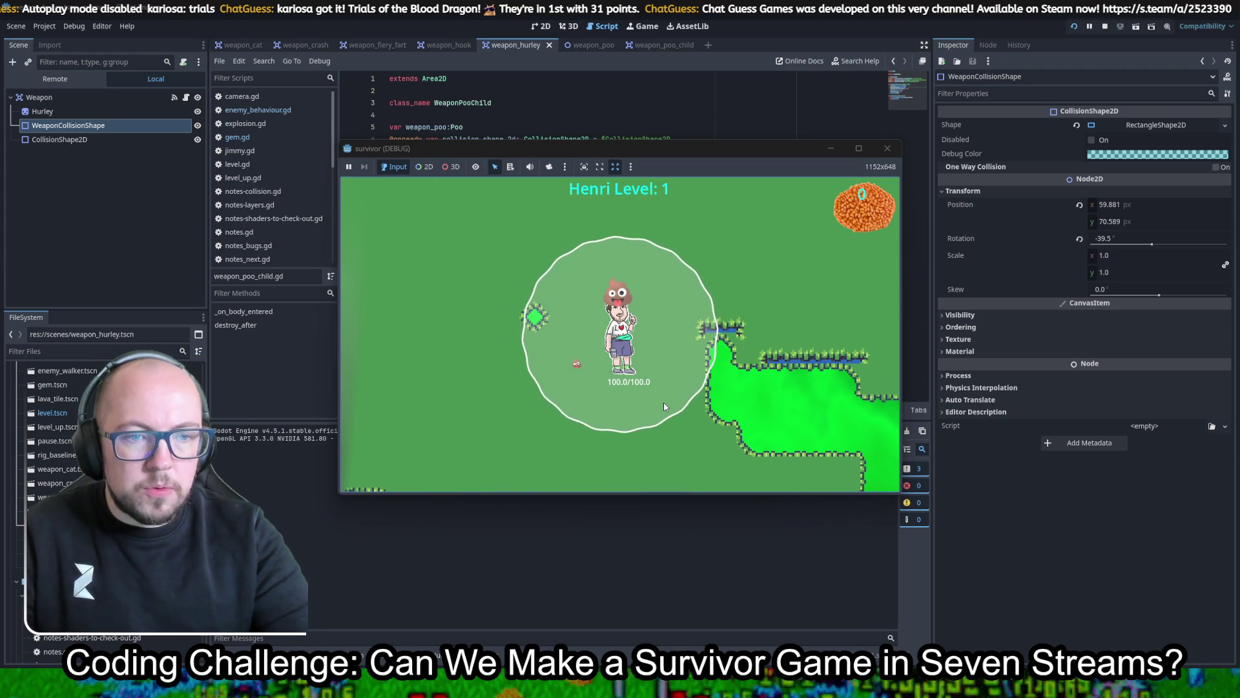
{"action": "key", "text": "a"}
{"action": "key", "text": "w"}
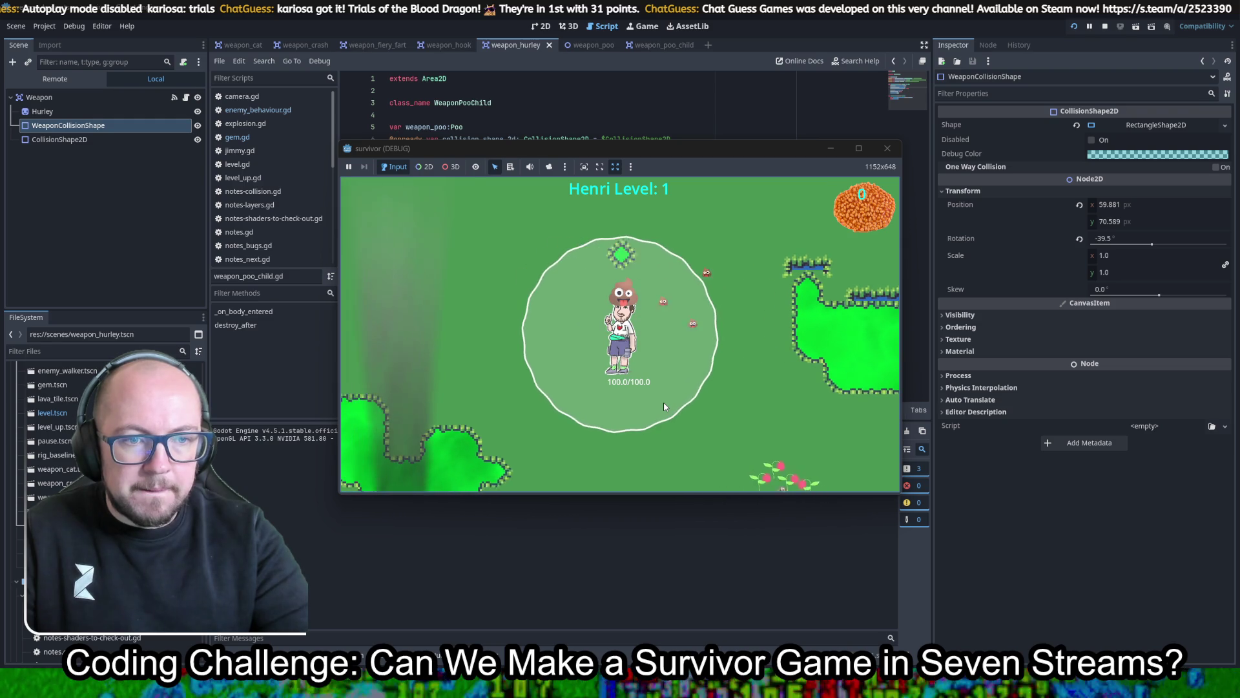
{"action": "key", "text": "d"}
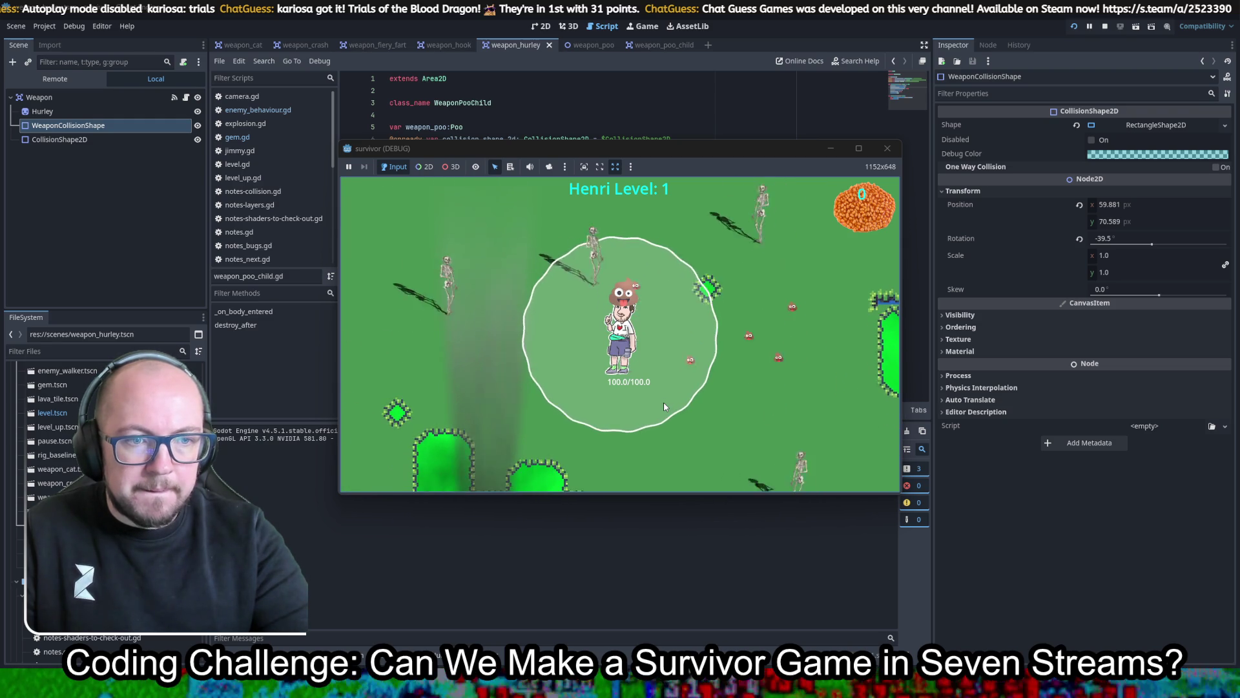
{"action": "key", "text": "w"}
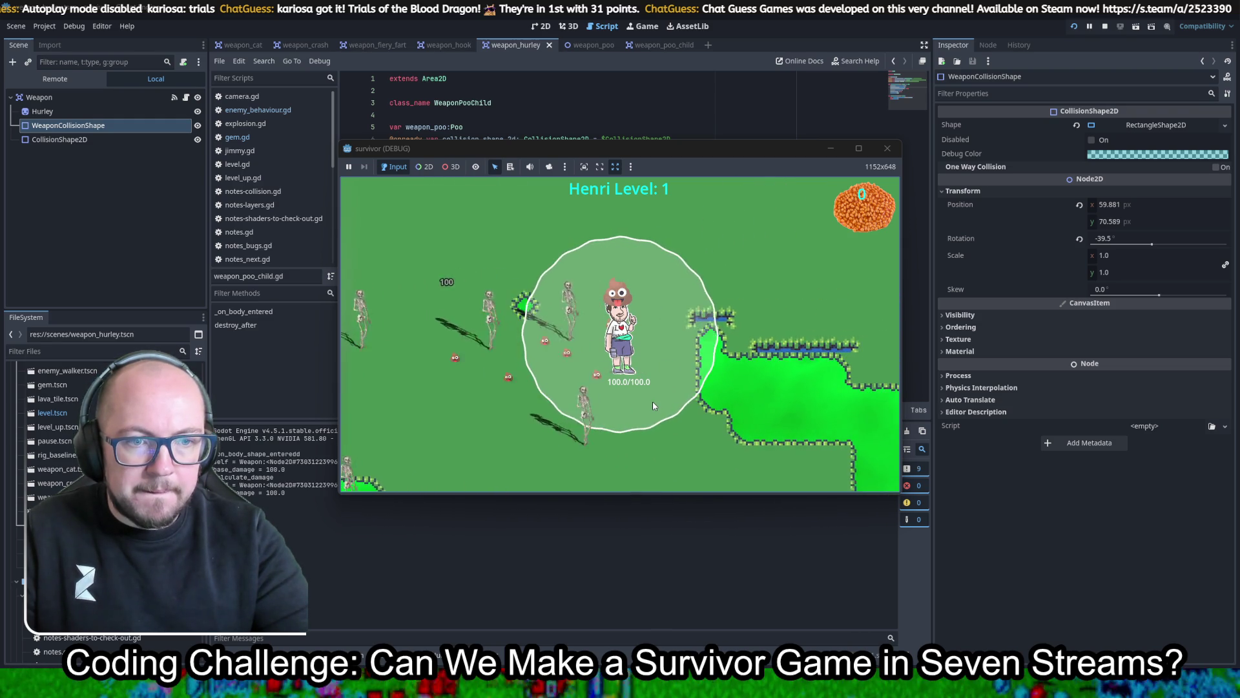
{"action": "key", "text": "w"}
{"action": "key", "text": "d"}
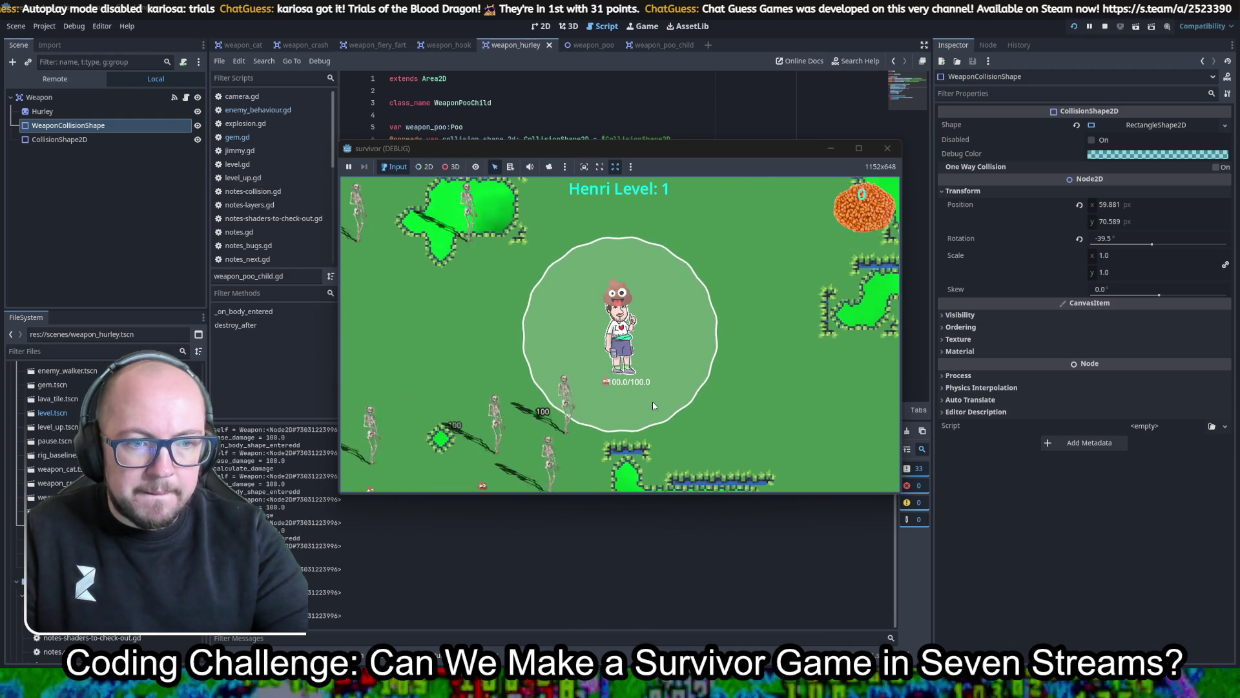
{"action": "key", "text": "w"}
{"action": "key", "text": "d"}
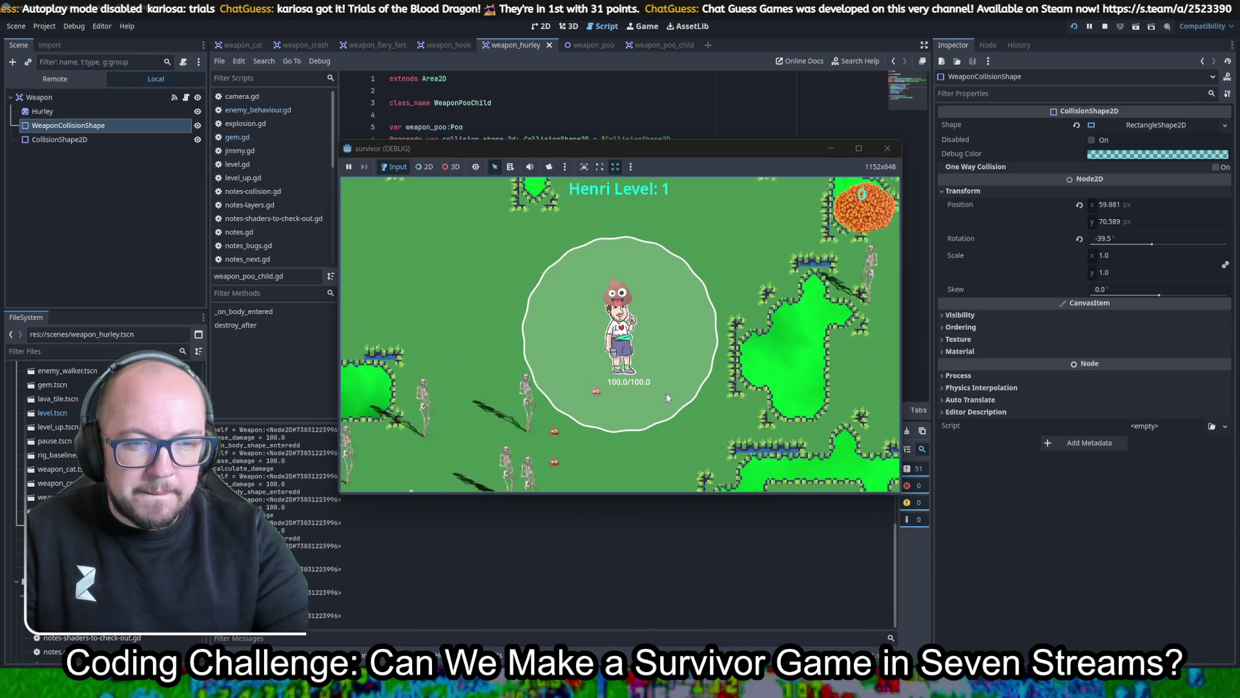
{"action": "key", "text": "F8"}
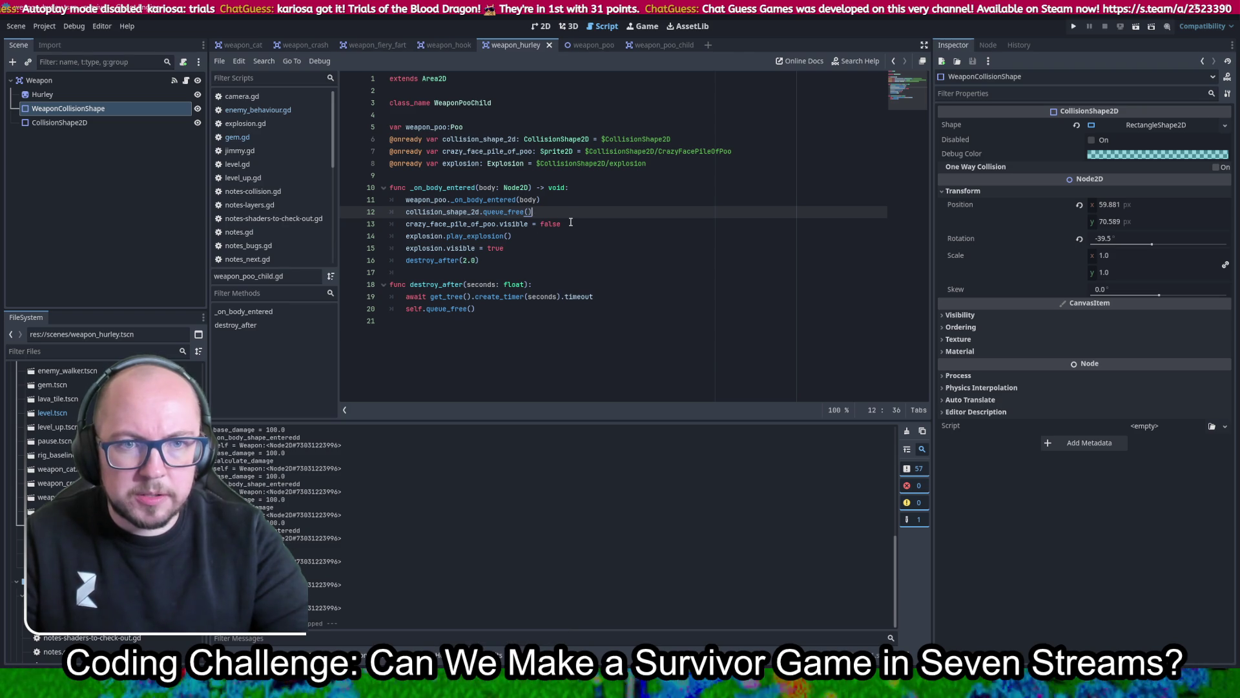
Check enemy_behaviour.gd, then trial-move CrazyFacePileOfPoo in the weapon_poo_child tree and undo it
{"action": "left_click", "coordinate": [267, 114]}
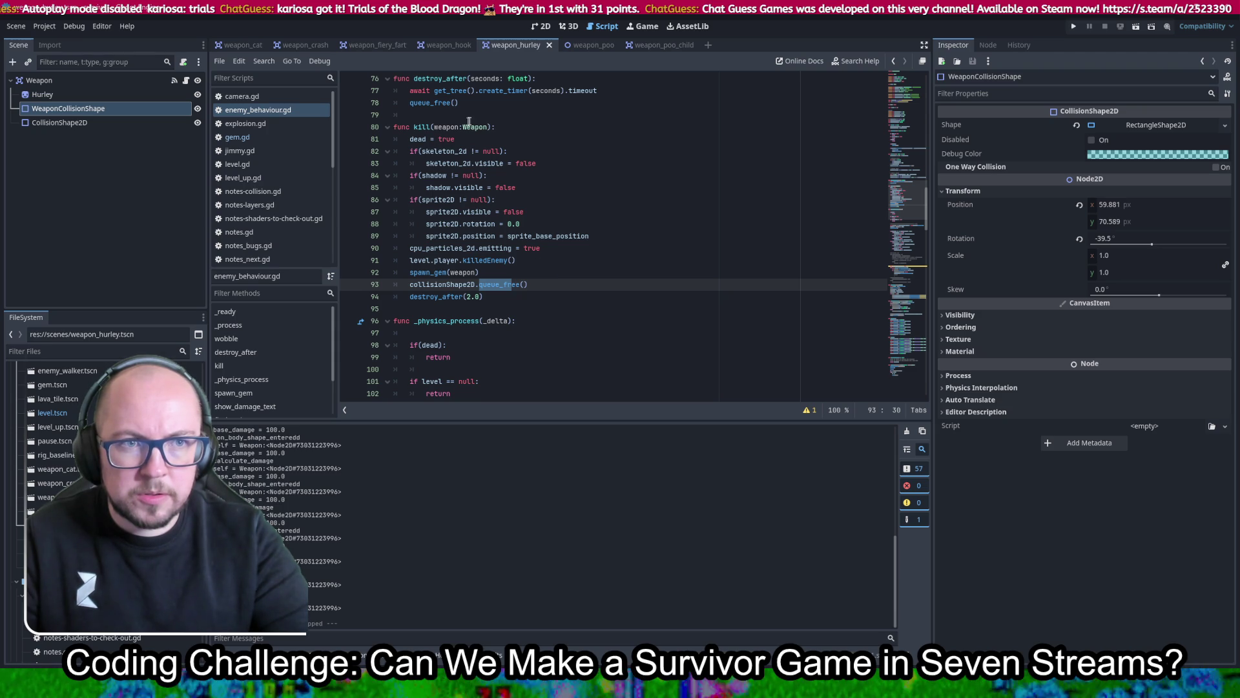
{"action": "left_click", "coordinate": [654, 44]}
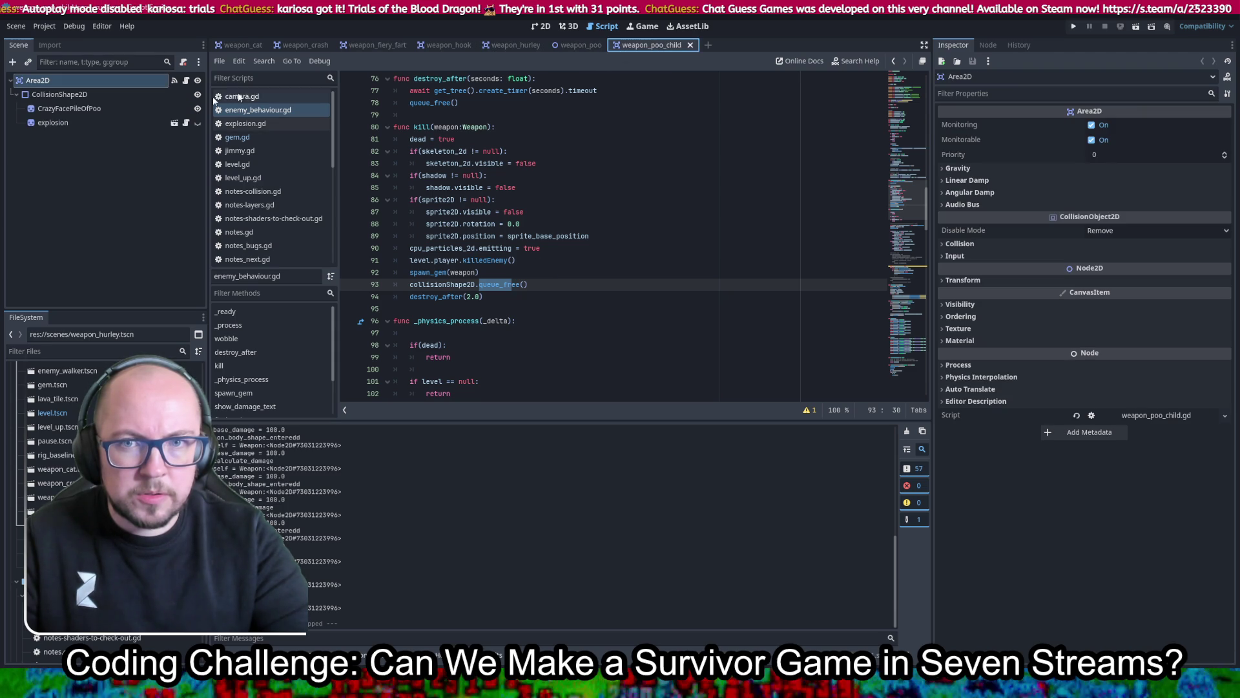
{"action": "left_click_drag", "start_coordinate": [58, 108], "coordinate": [58, 82]}
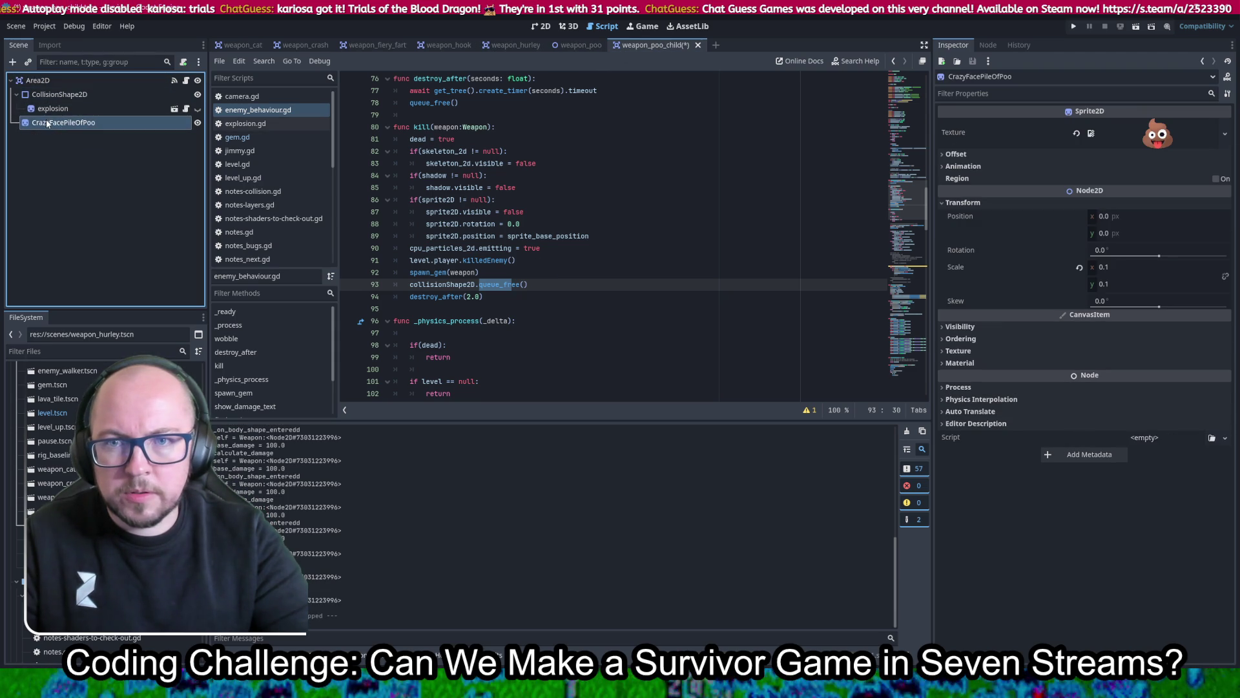
{"action": "key", "text": "ctrl+z"}
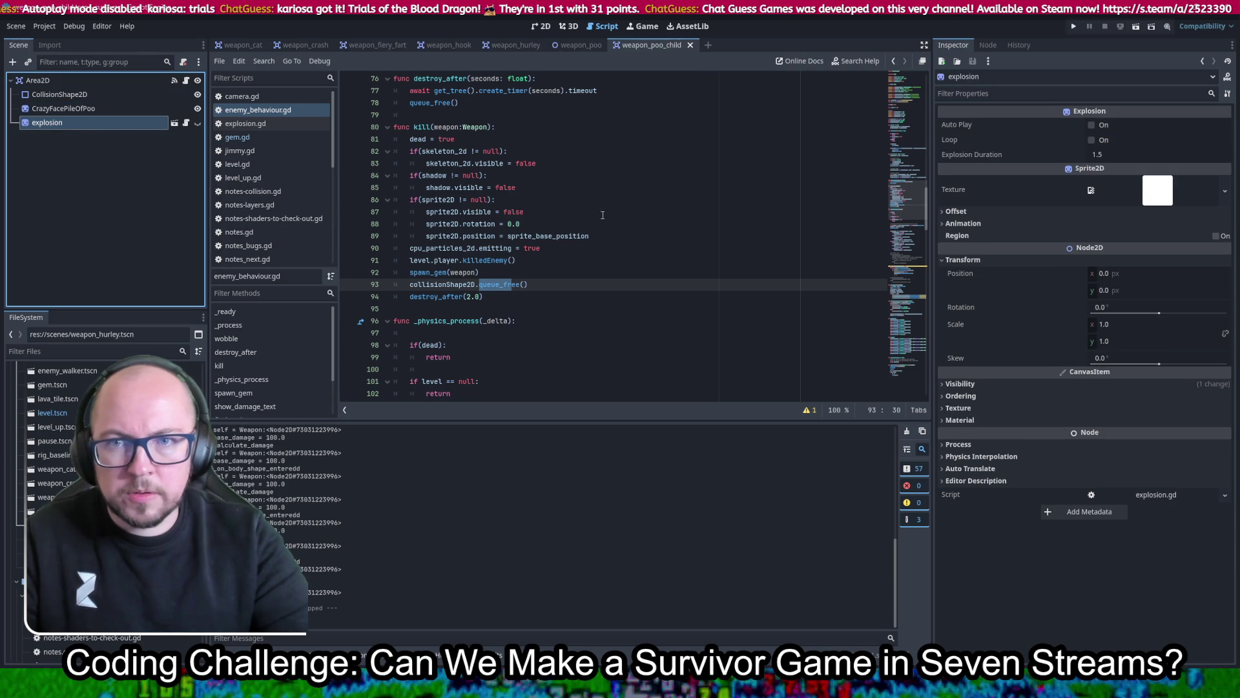
Run the game and walk the player left until the debugger halts at line 13
{"action": "left_click", "coordinate": [1075, 27]}
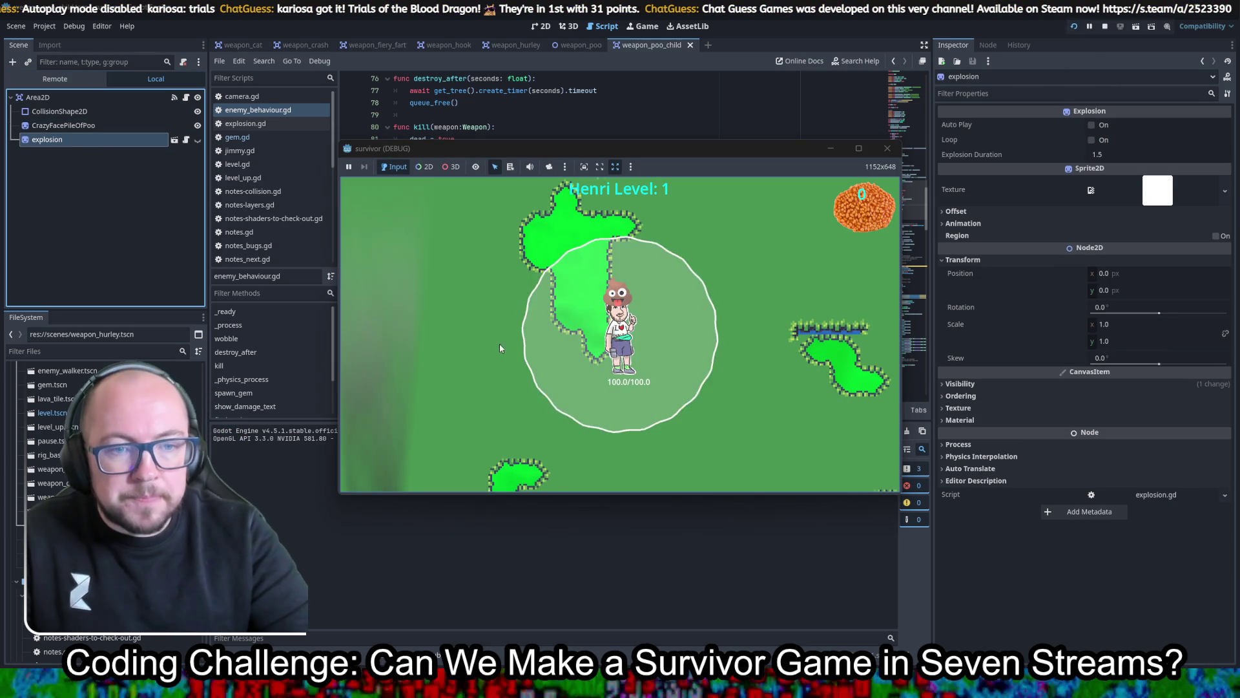
{"action": "key", "text": "Left"}
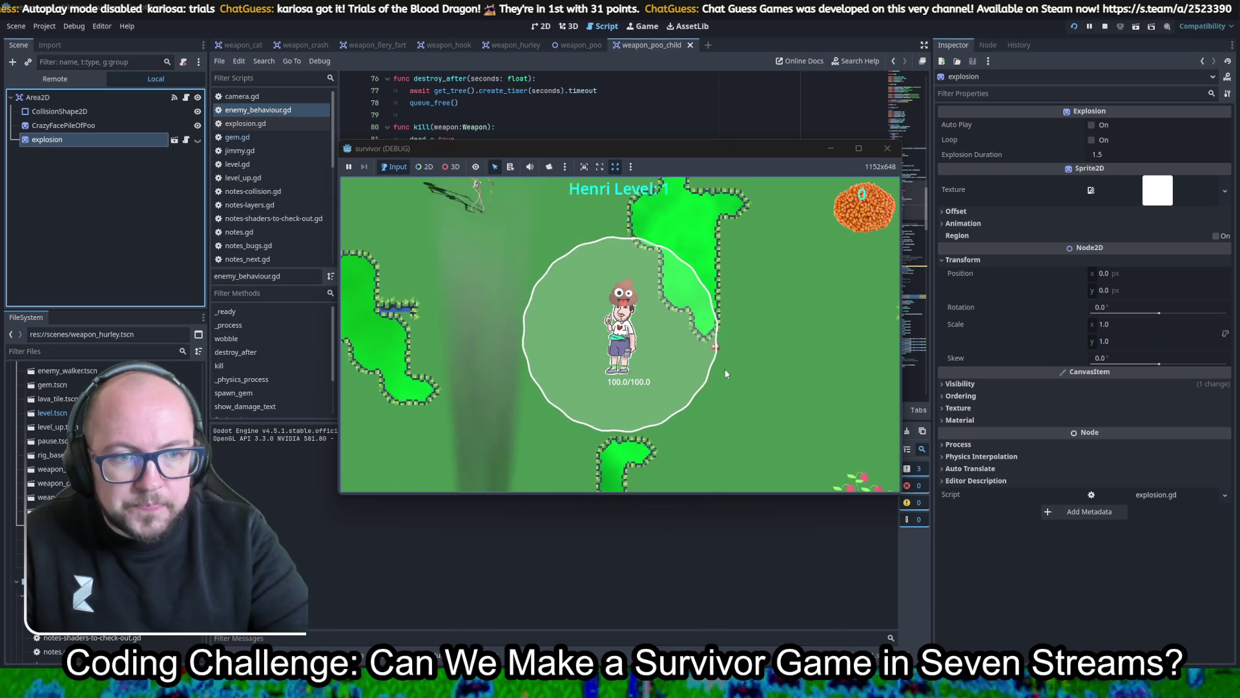
{"action": "key", "text": "Down"}
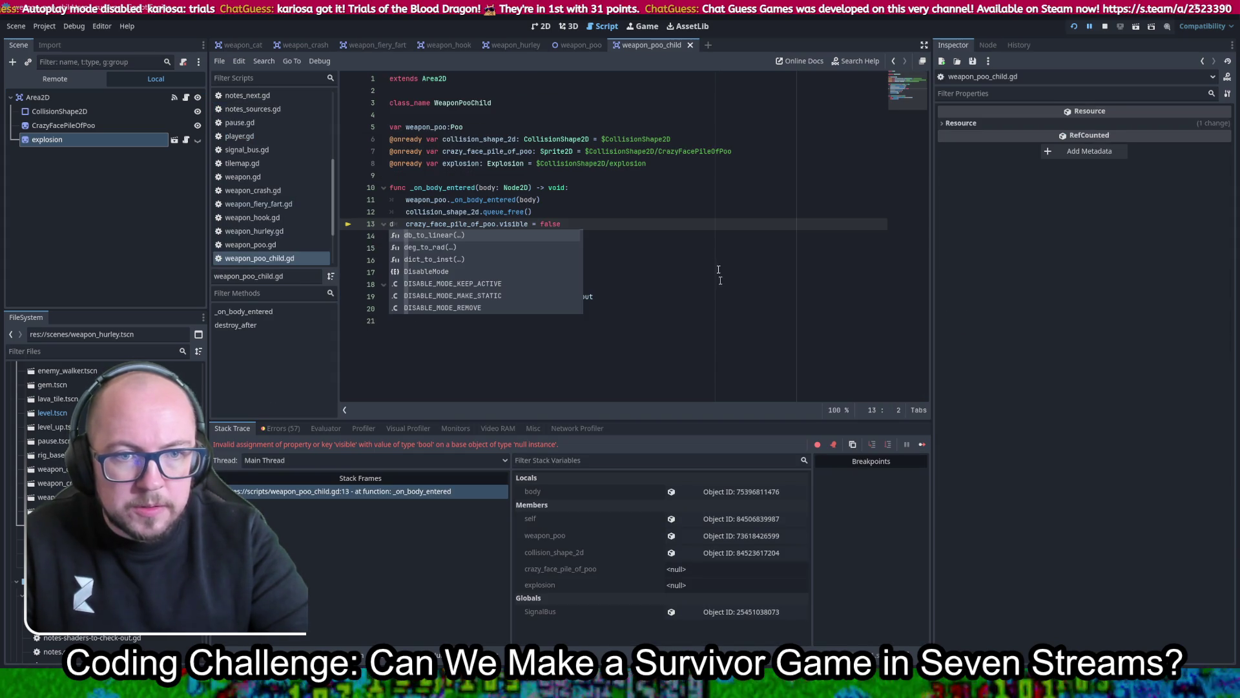
{"action": "key", "text": "BackSpace"}
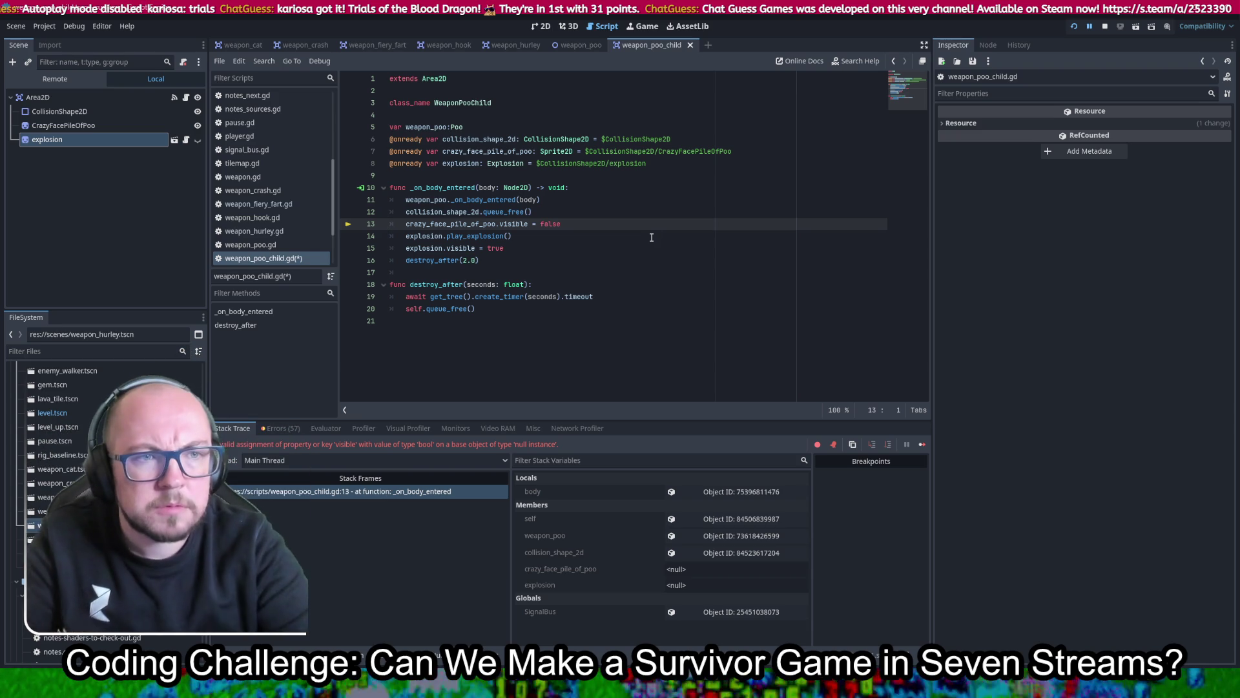
{"action": "left_click_drag", "start_coordinate": [59, 126], "coordinate": [506, 122]}
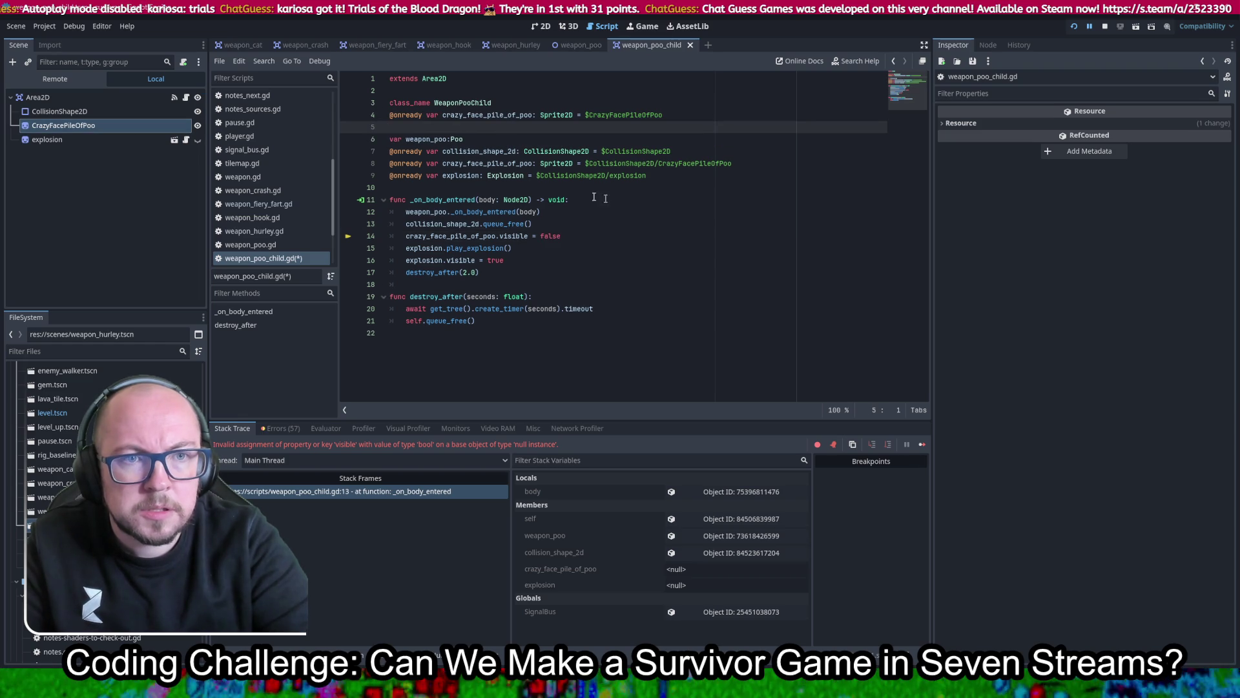
{"action": "left_click_drag", "start_coordinate": [78, 138], "coordinate": [453, 127]}
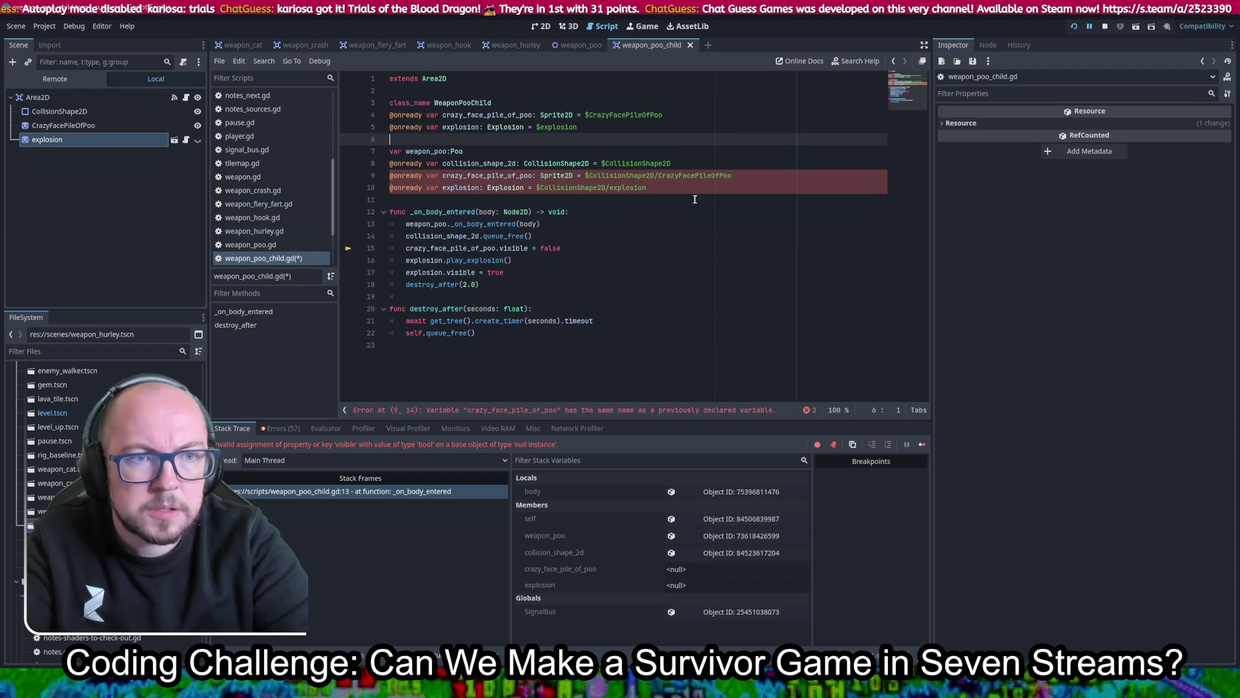
Delete the old references, move the new ones below collision_shape_2d, and relaunch the game
{"action": "left_click_drag", "start_coordinate": [677, 192], "coordinate": [808, 169]}
{"action": "key", "text": "BackSpace"}
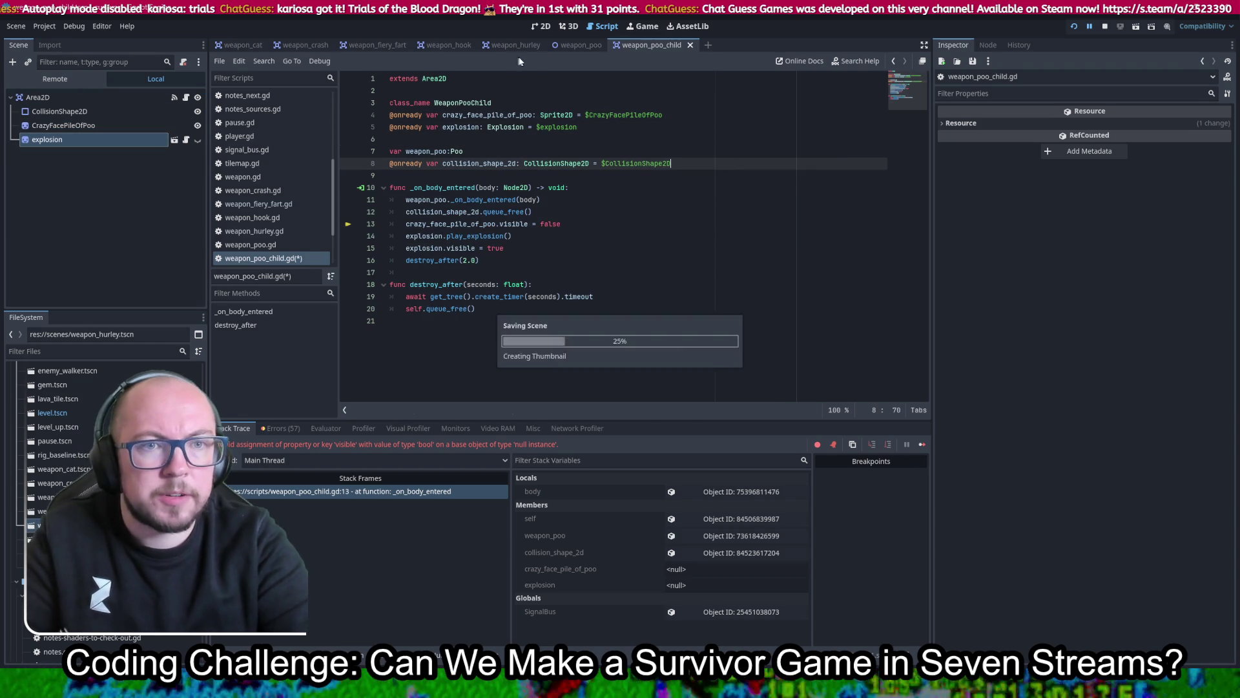
{"action": "left_click_drag", "start_coordinate": [588, 121], "coordinate": [498, 102]}
{"action": "key", "text": "BackSpace"}
{"action": "left_click", "coordinate": [717, 141]}
{"action": "key", "text": "Up"}
{"action": "key", "text": "ctrl+z"}
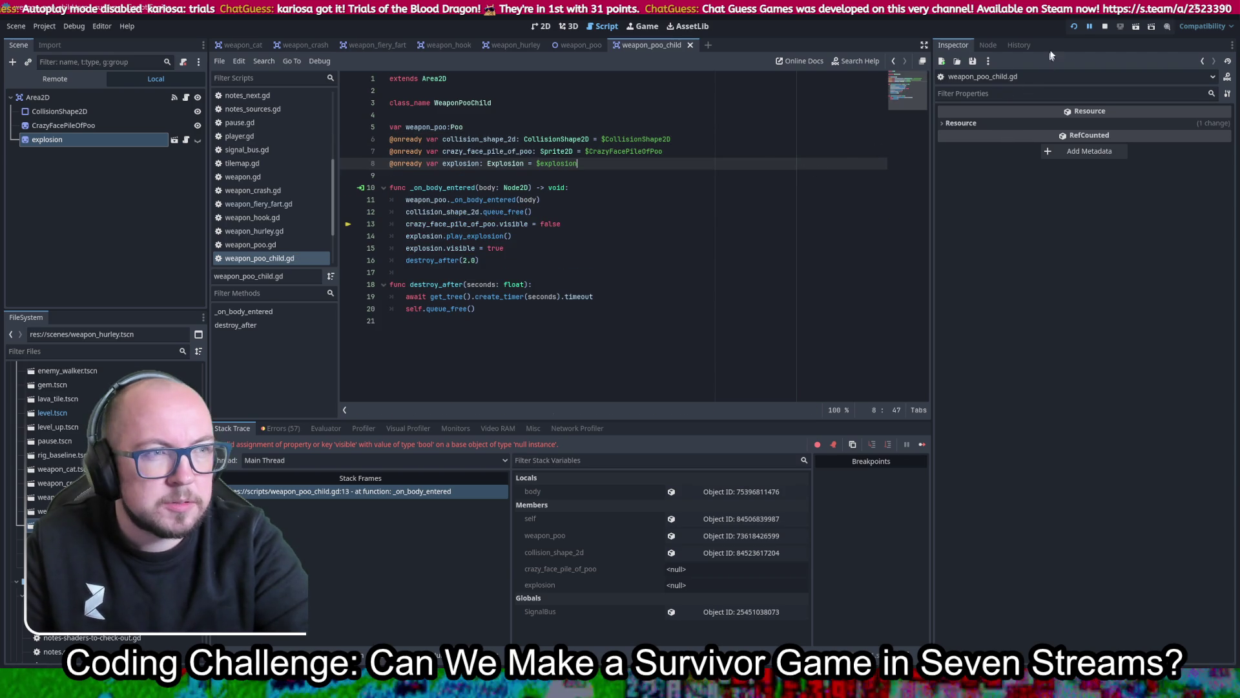
{"action": "left_click", "coordinate": [1075, 26]}
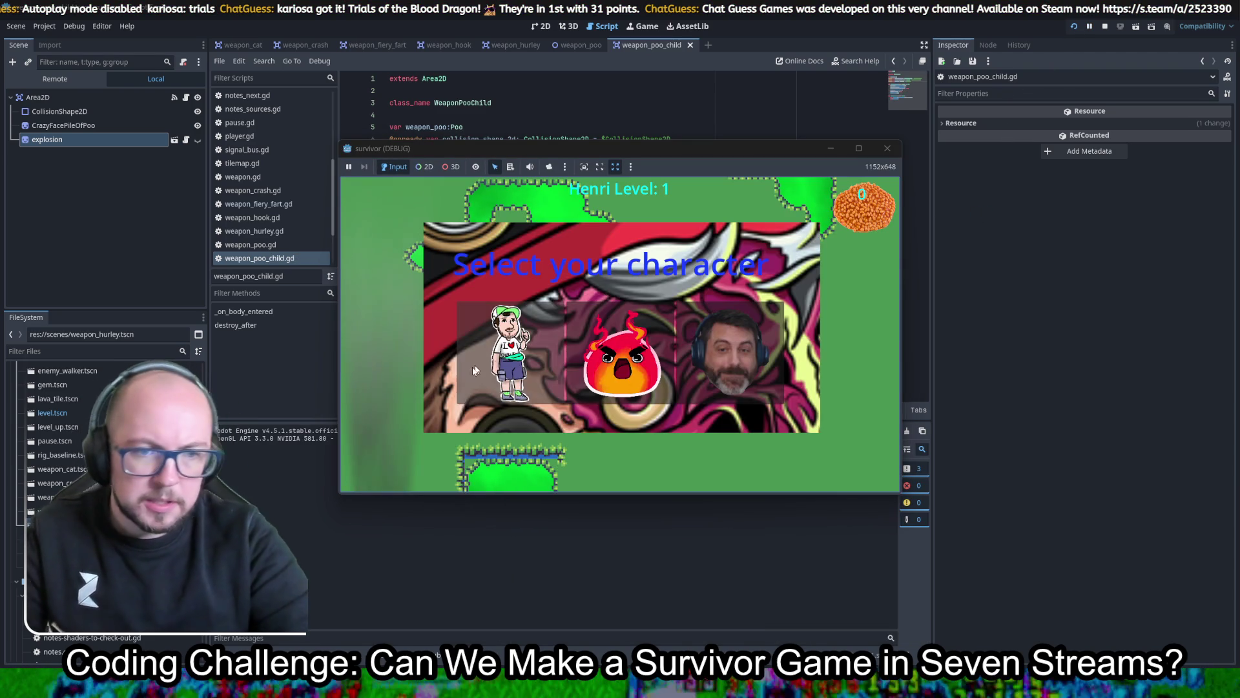
Walk the player left and up toward the skeleton horde to trigger the poo bombs
{"action": "key", "text": "a"}
{"action": "key", "text": "s"}
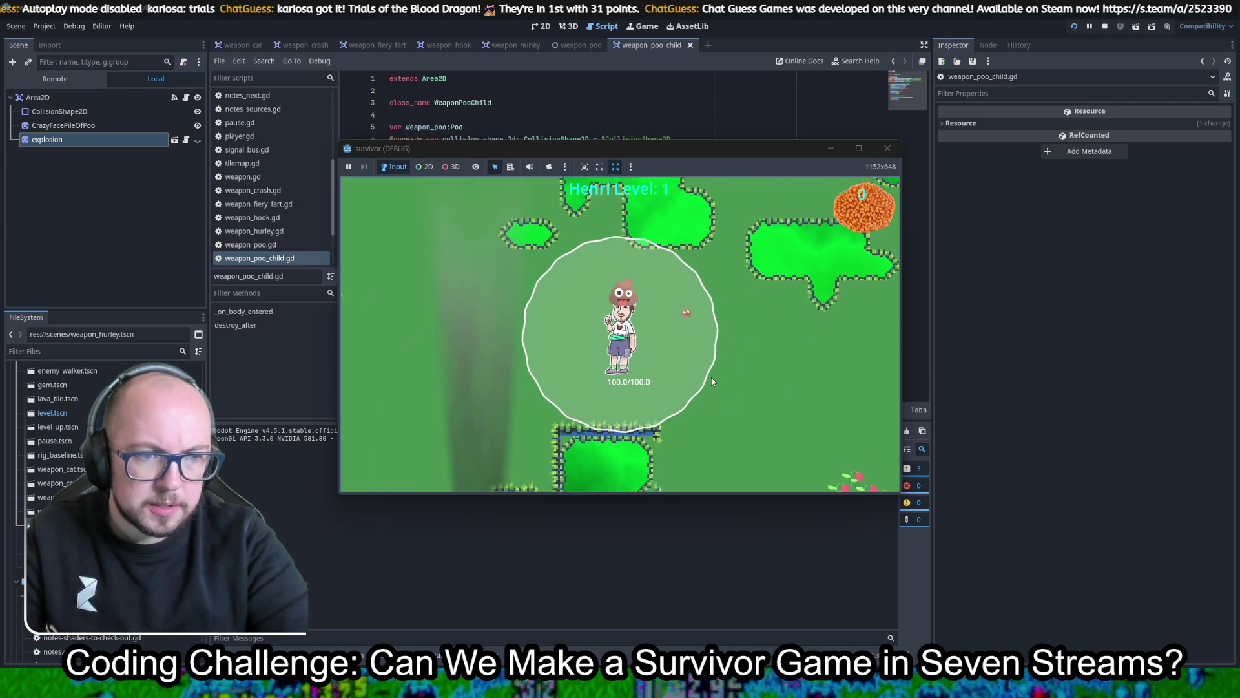
{"action": "key", "text": "a"}
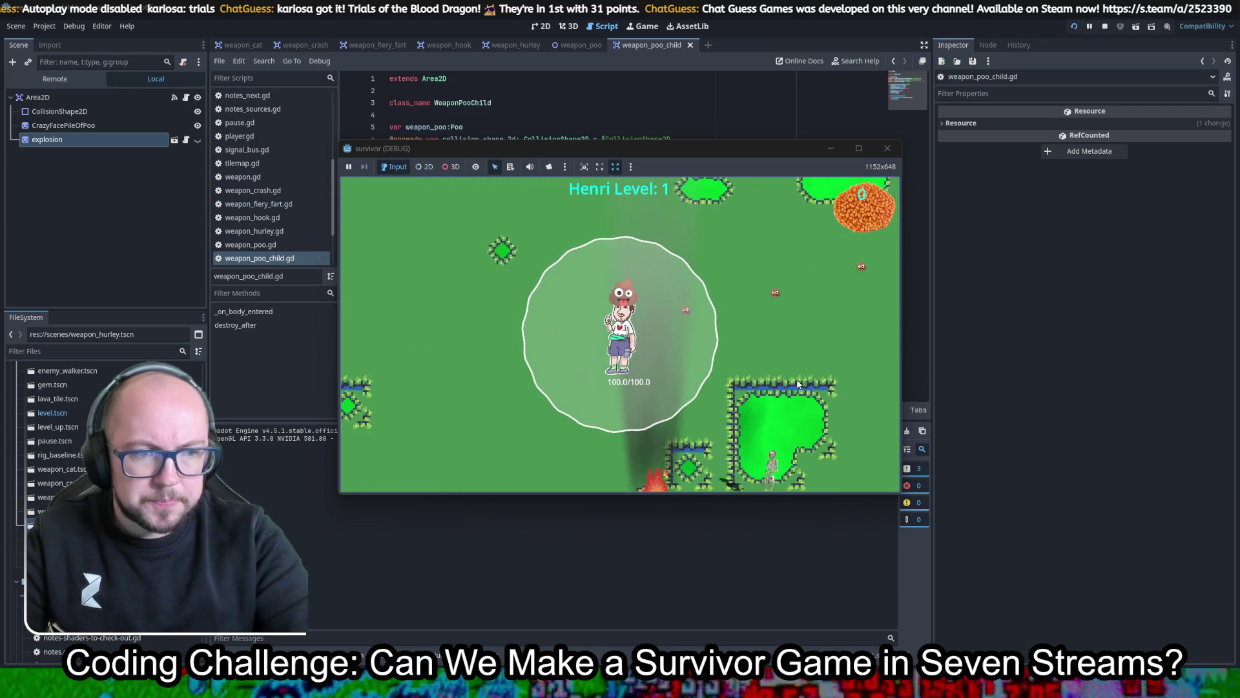
{"action": "key", "text": "a"}
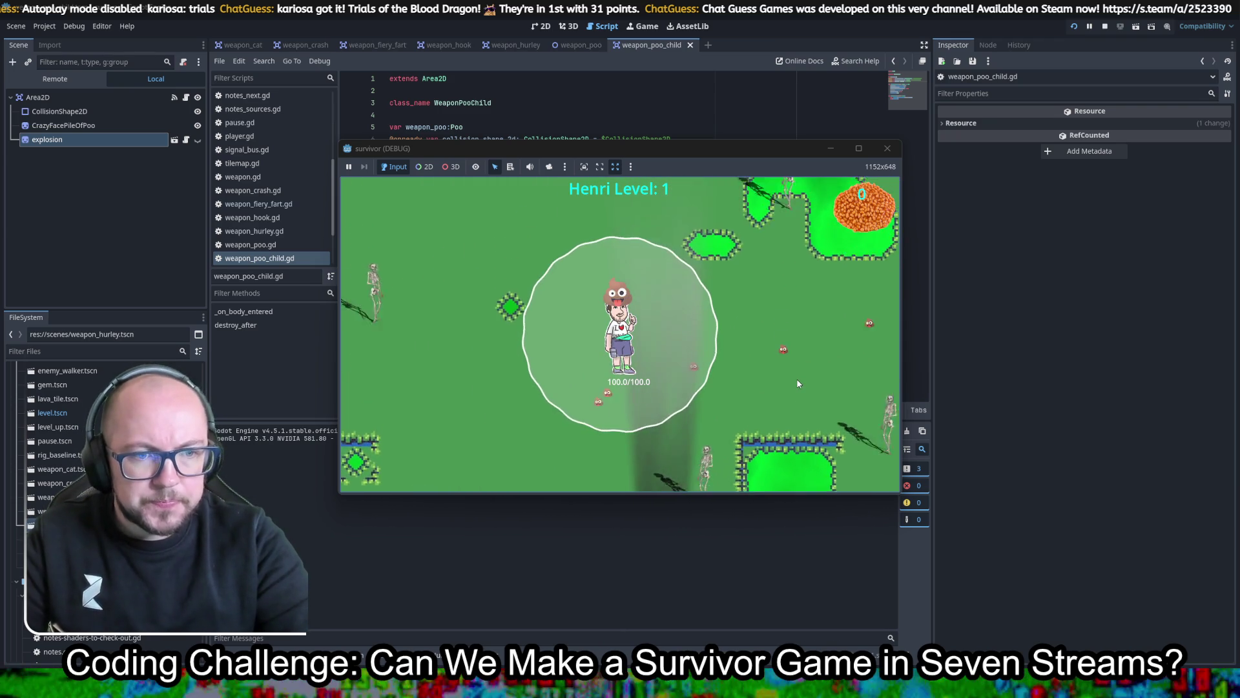
{"action": "key", "text": "w"}
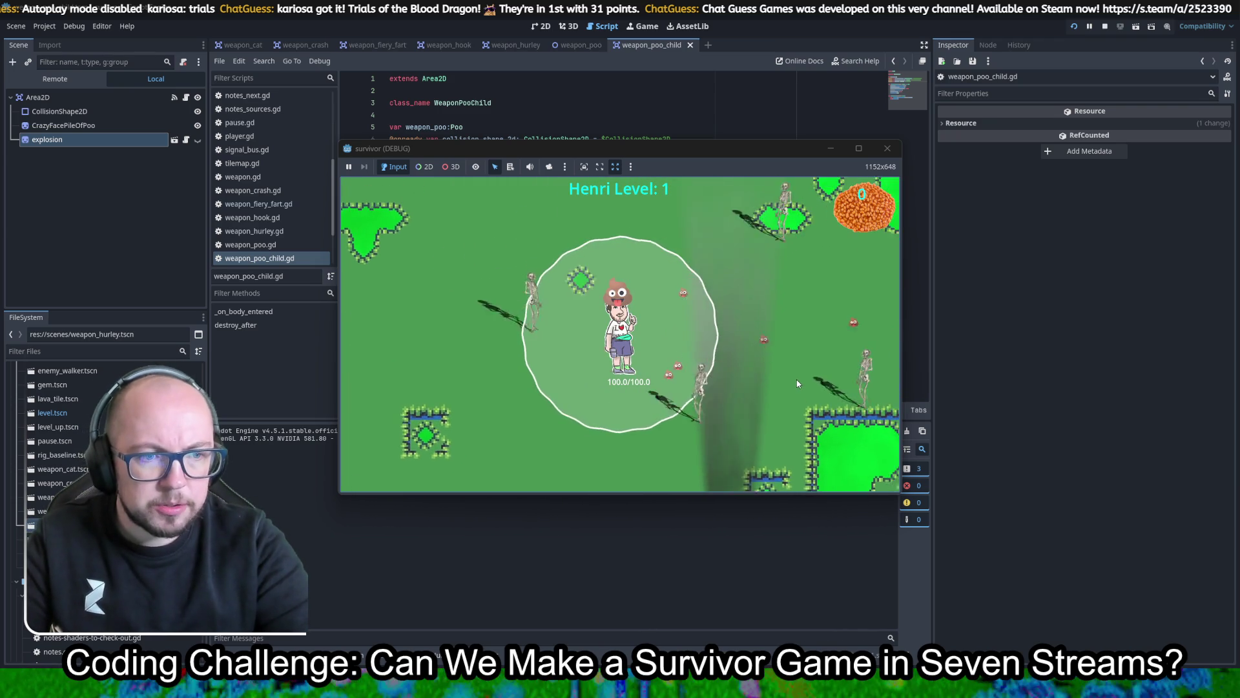
{"action": "key", "text": "a"}
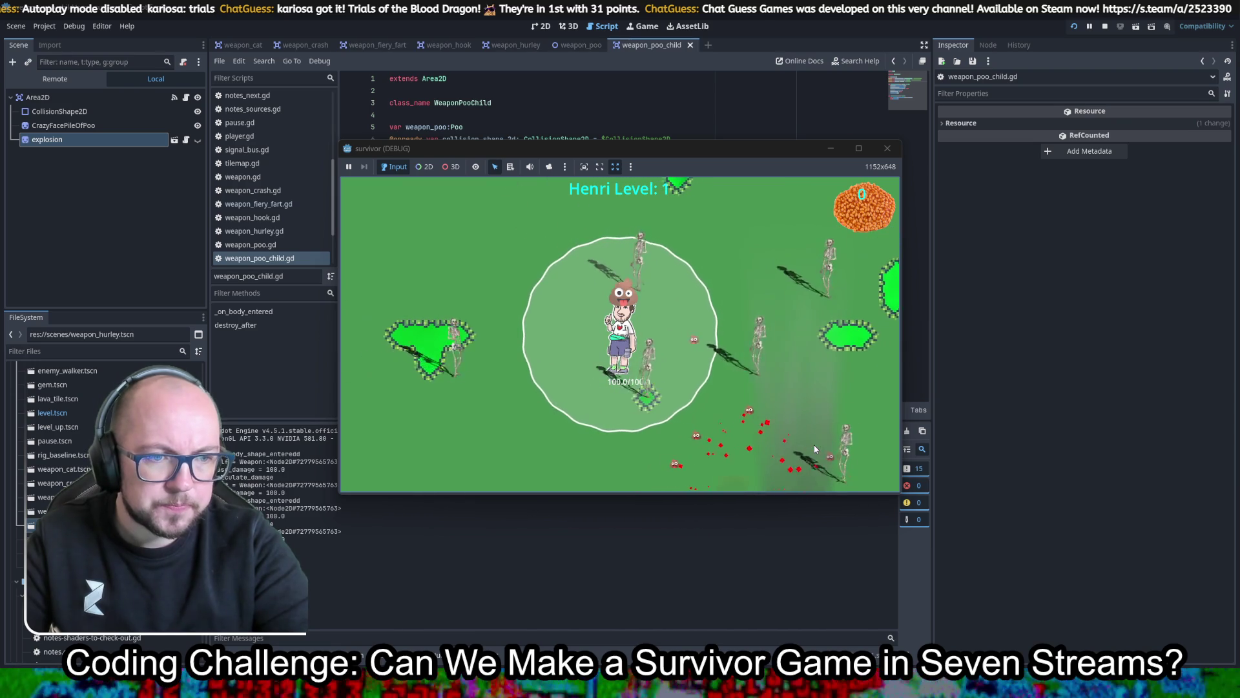
{"action": "key", "text": "w"}
{"action": "key", "text": "a"}
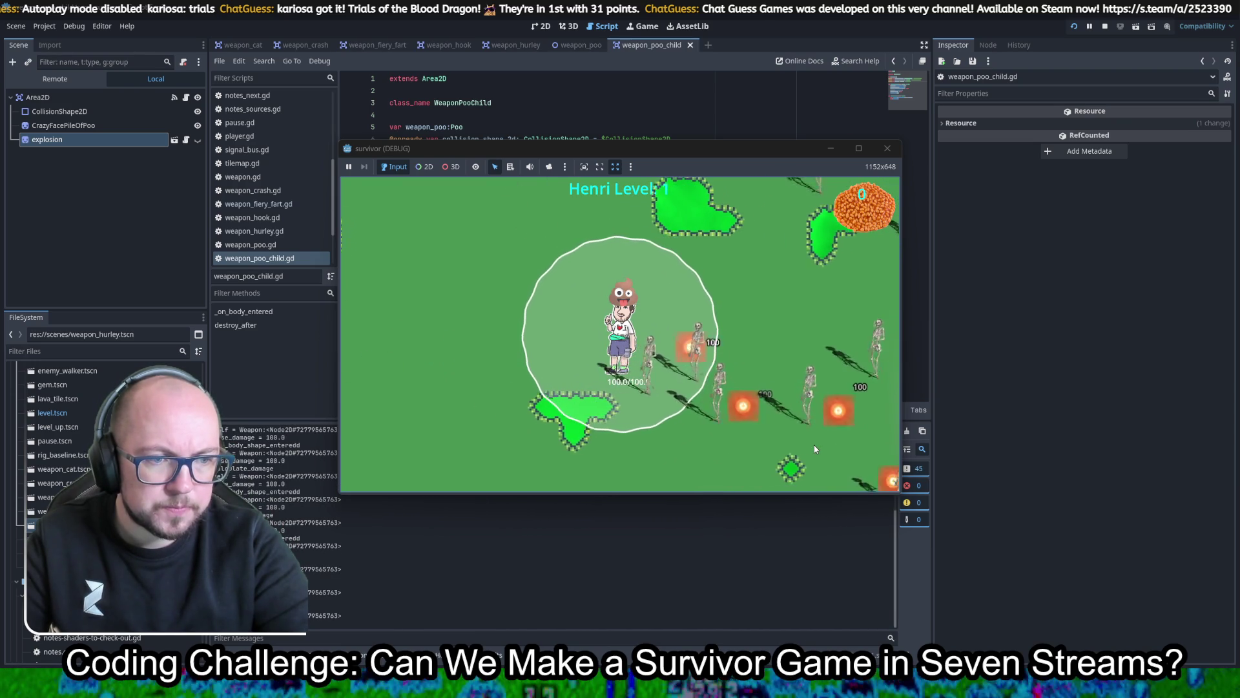
{"action": "key", "text": "a"}
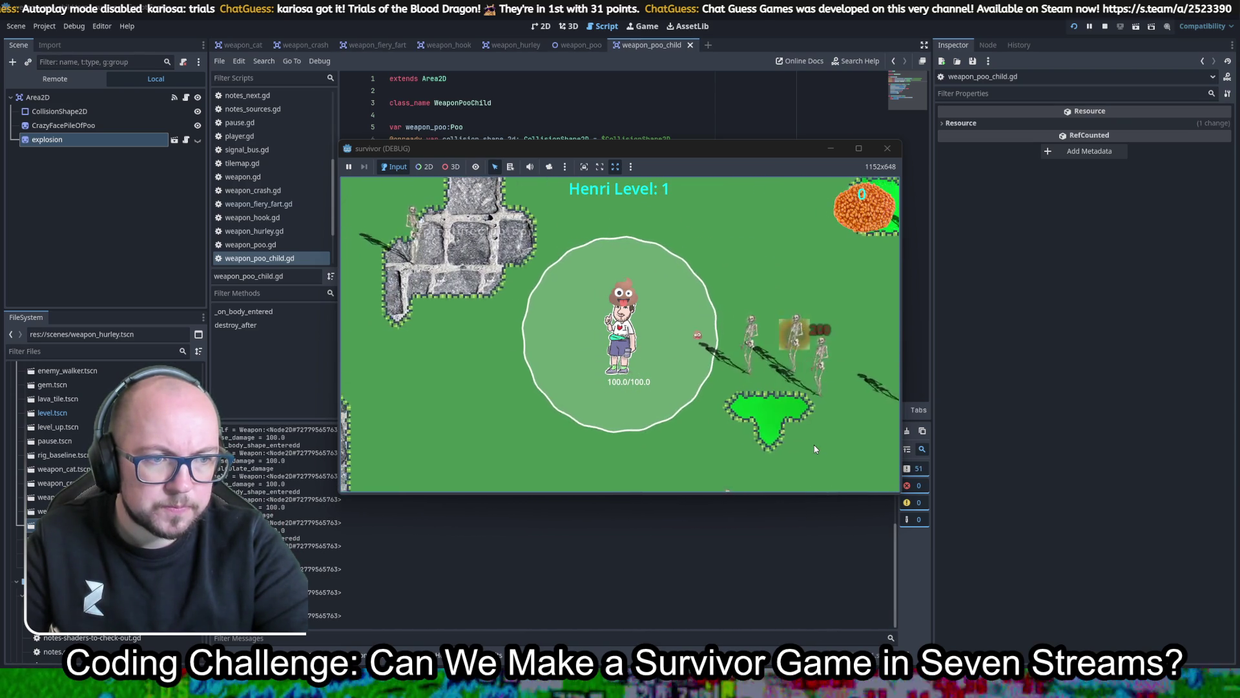
Keep moving through the skeletons watching explosions, then switch to GitHub Desktop's changes
{"action": "key", "text": "a"}
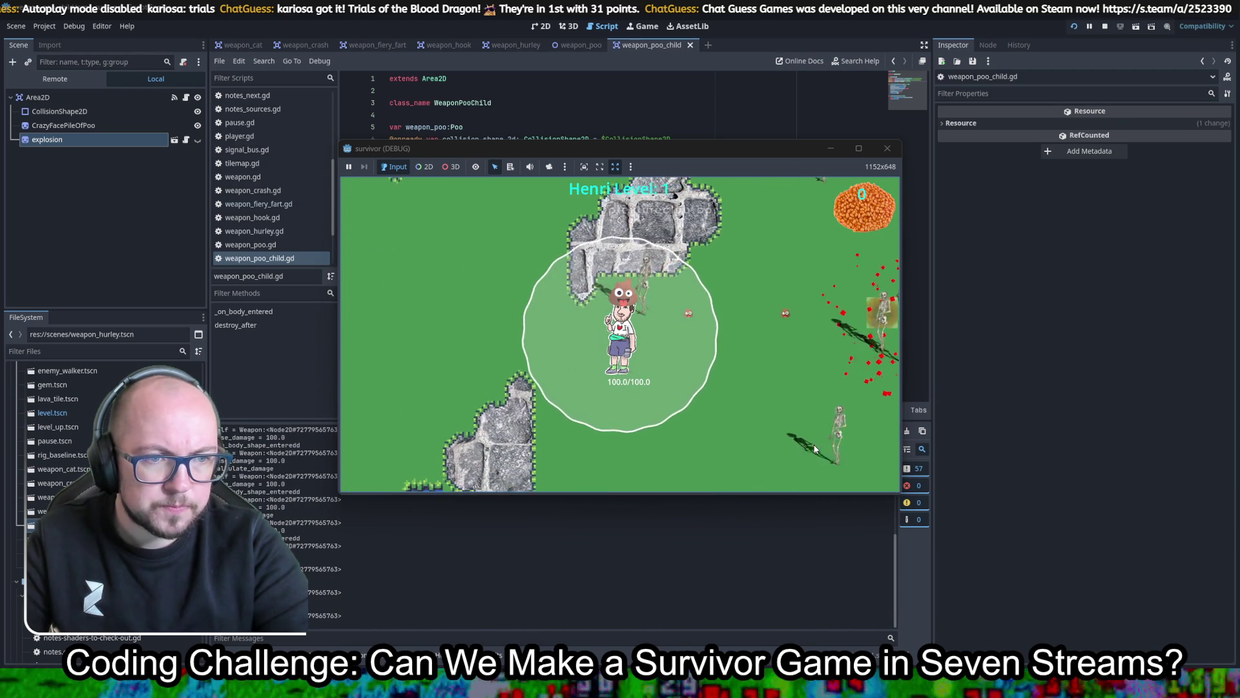
{"action": "key", "text": "a"}
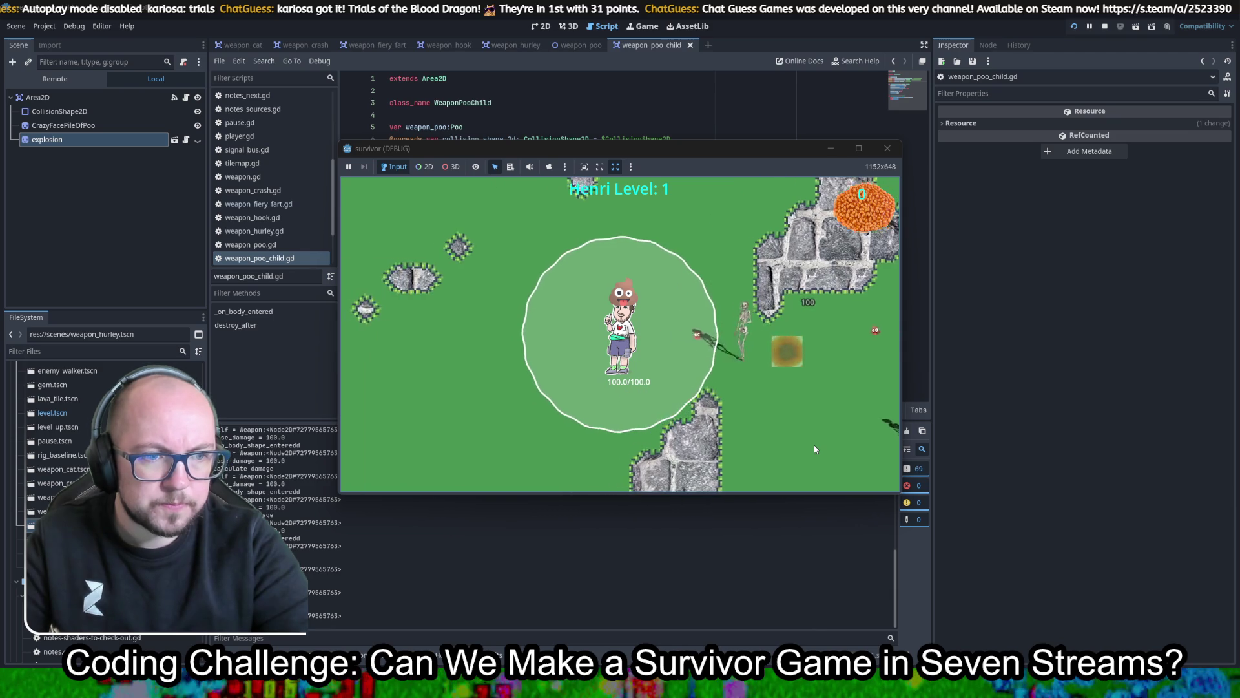
{"action": "key", "text": "d"}
{"action": "key", "text": "s"}
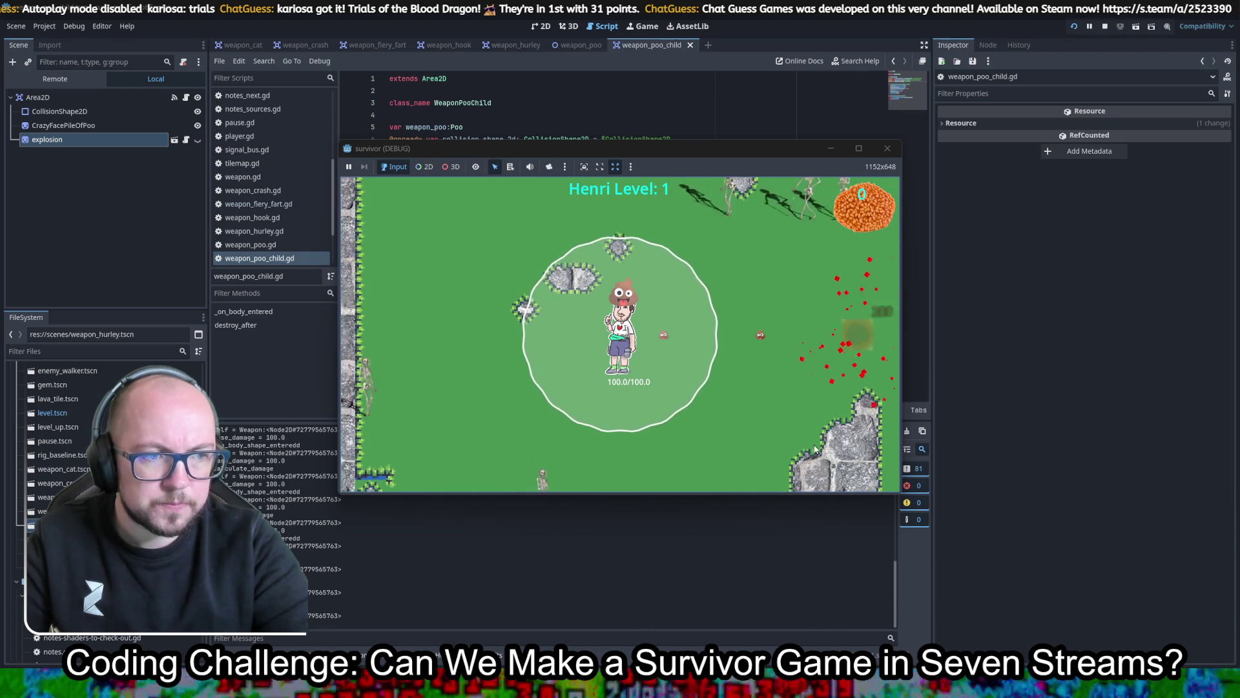
{"action": "key", "text": "w"}
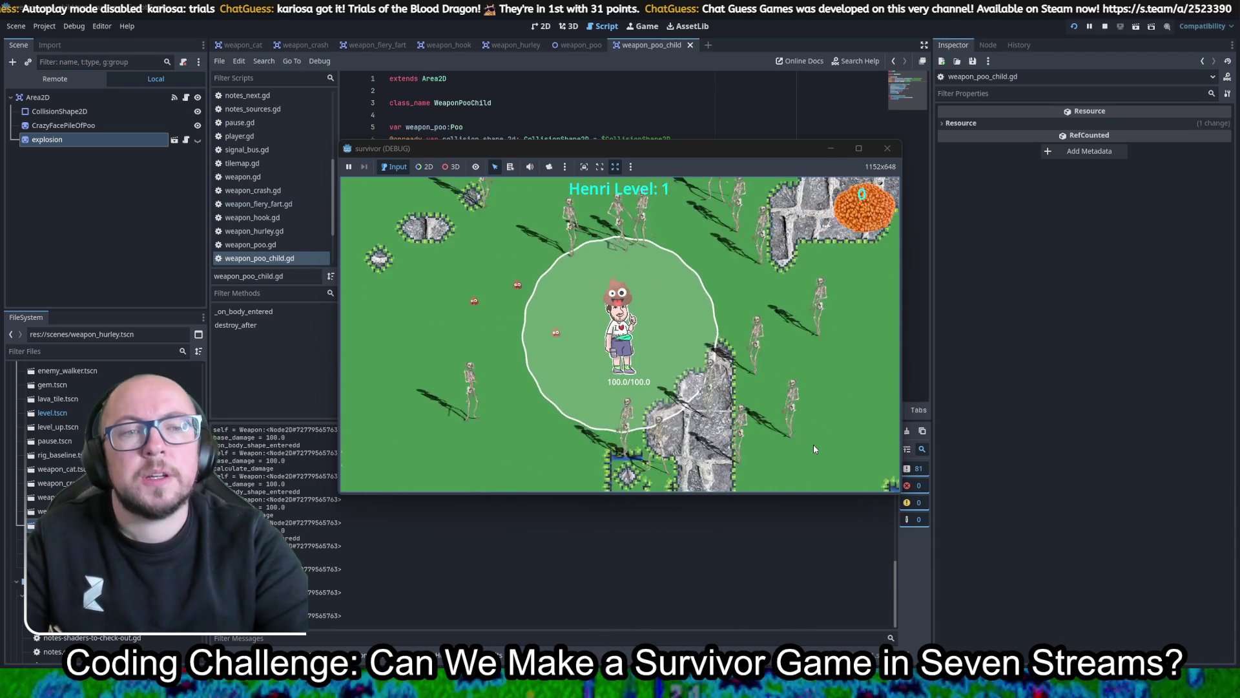
{"action": "key", "text": "a"}
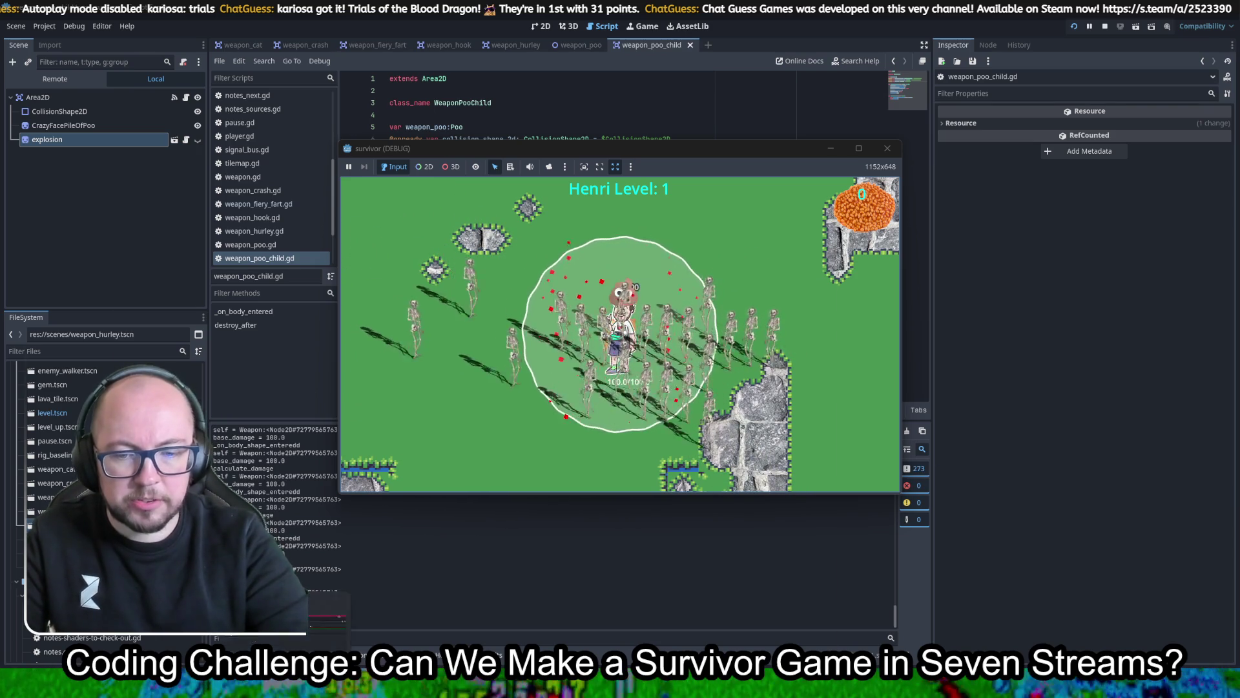
{"action": "key", "text": "alt+Tab"}
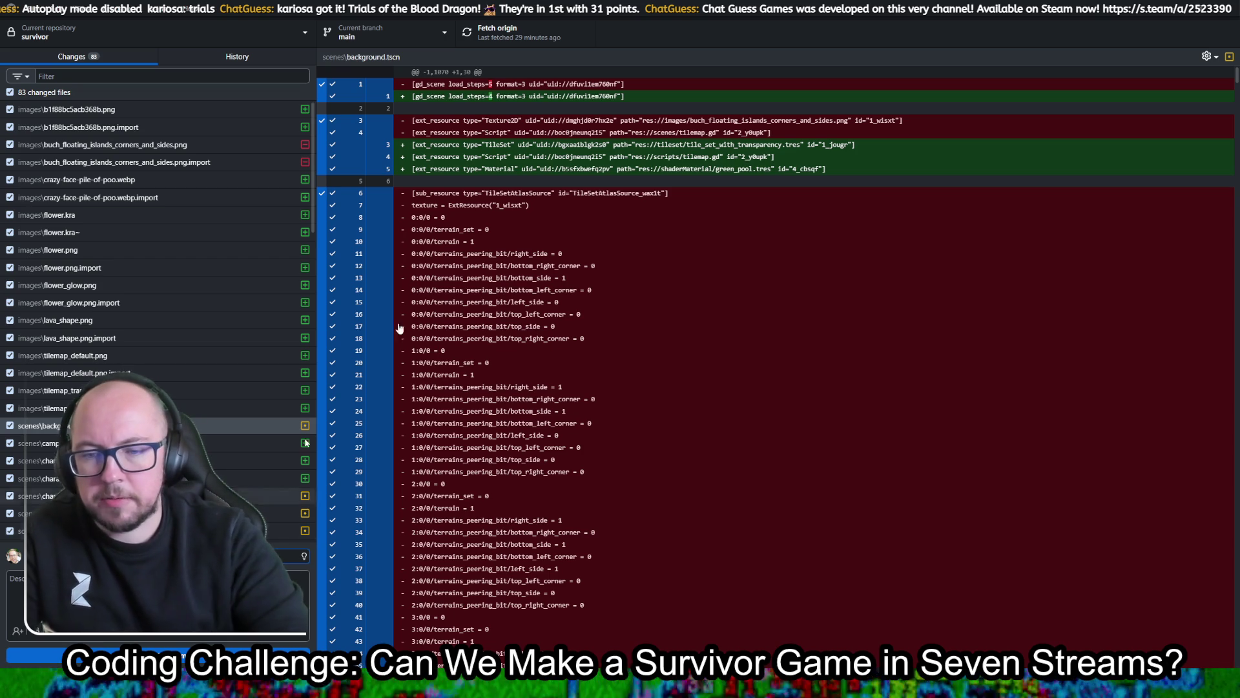
Commit all 83 changed files to main with summary 'dn shader', then return to the game
{"action": "scroll", "coordinate": [211, 412], "scroll_direction": "down", "scroll_amount": 4}
{"action": "scroll", "coordinate": [202, 387], "scroll_direction": "down", "scroll_amount": 4}
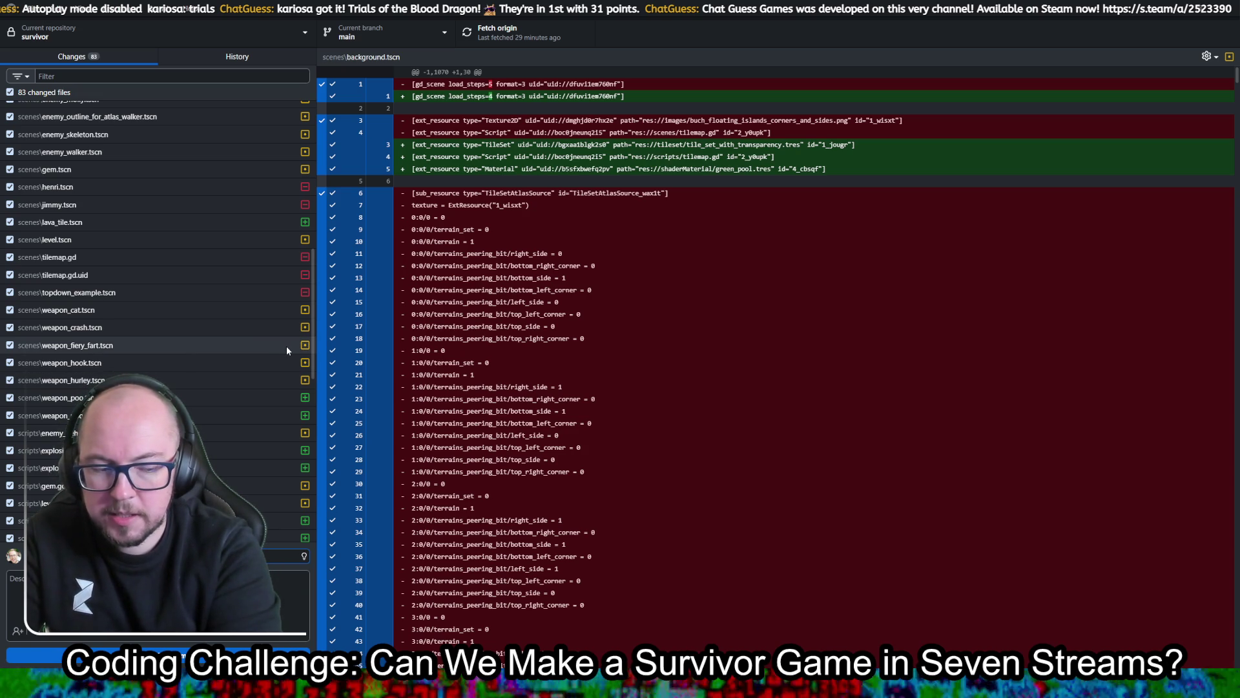
{"action": "type", "text": "d"}
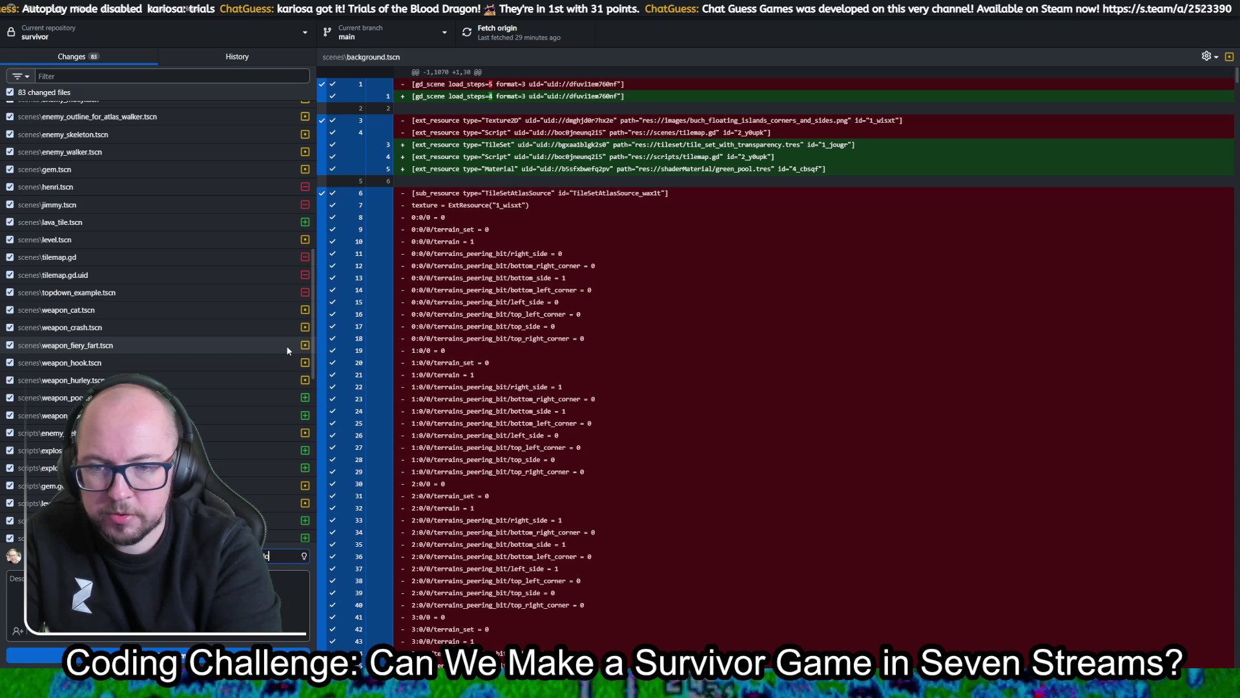
{"action": "type", "text": "n shader"}
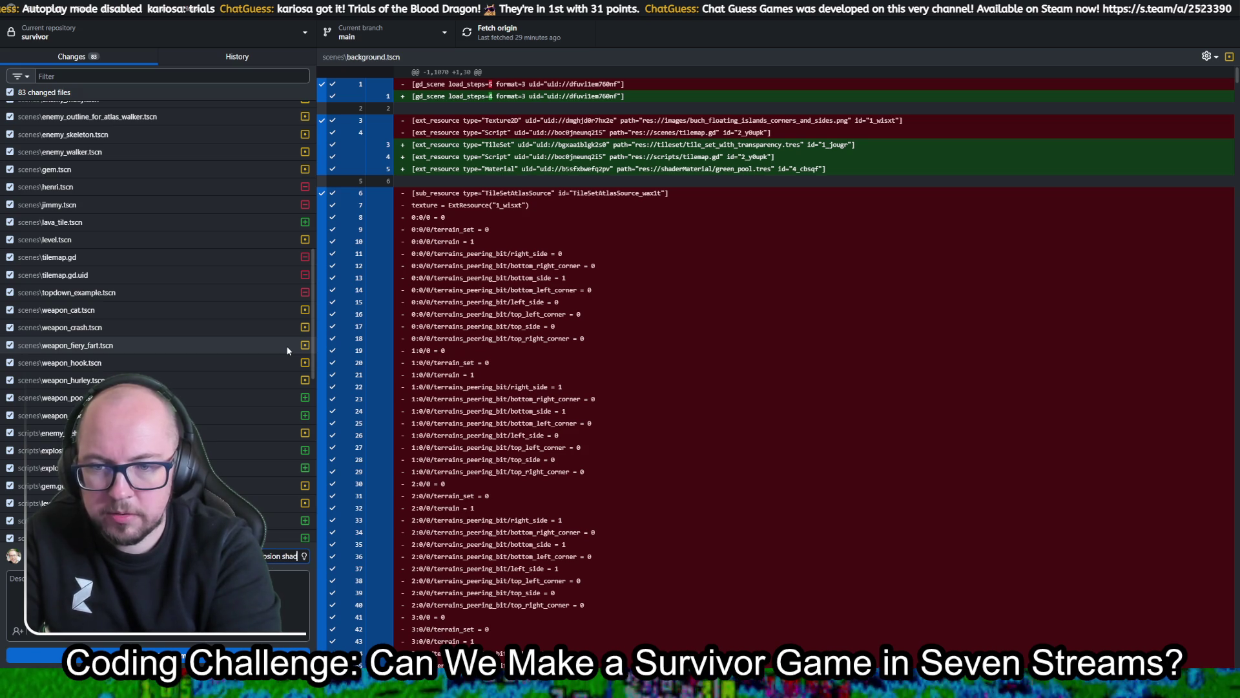
{"action": "scroll", "coordinate": [221, 353], "scroll_direction": "down", "scroll_amount": 8}
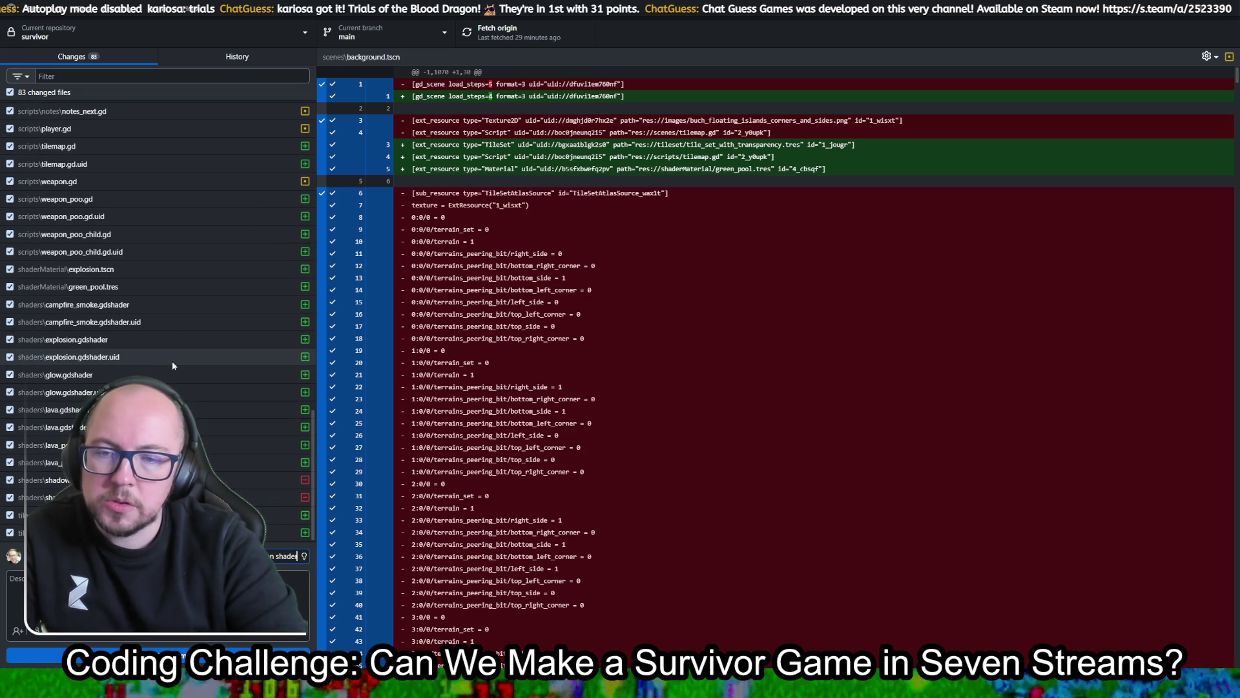
{"action": "key", "text": "ctrl+Return"}
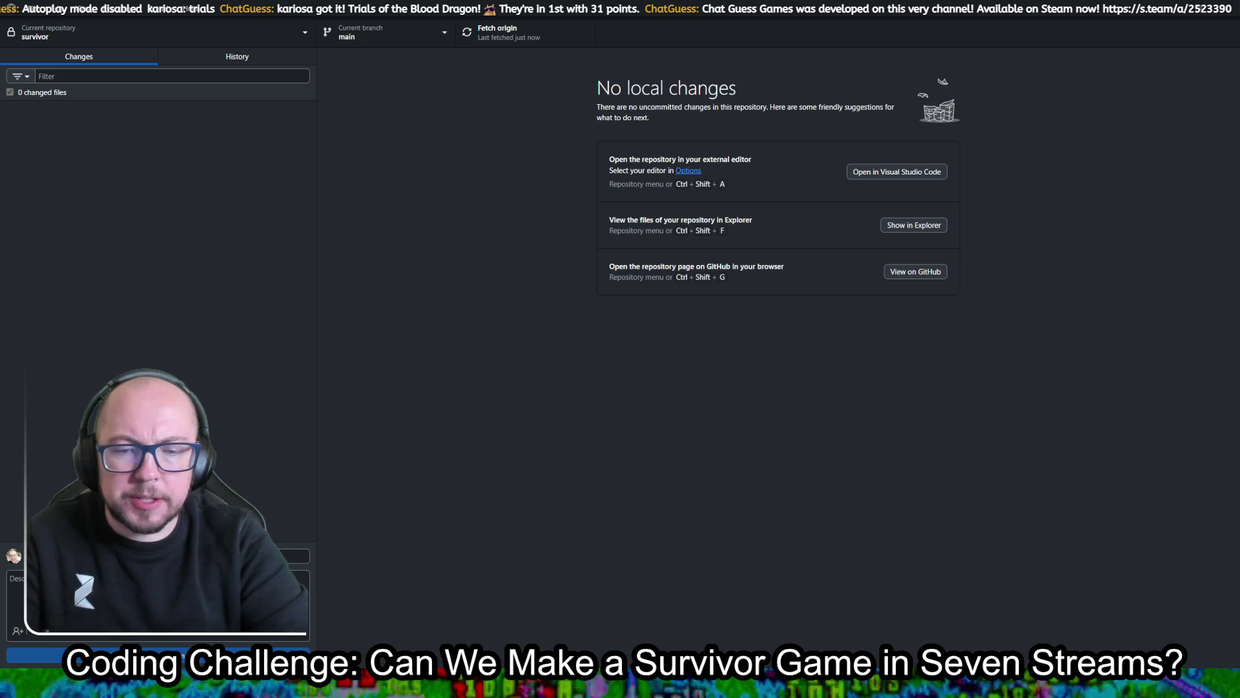
{"action": "mouse_move", "coordinate": [326, 684]}
{"action": "left_click", "coordinate": [341, 617]}
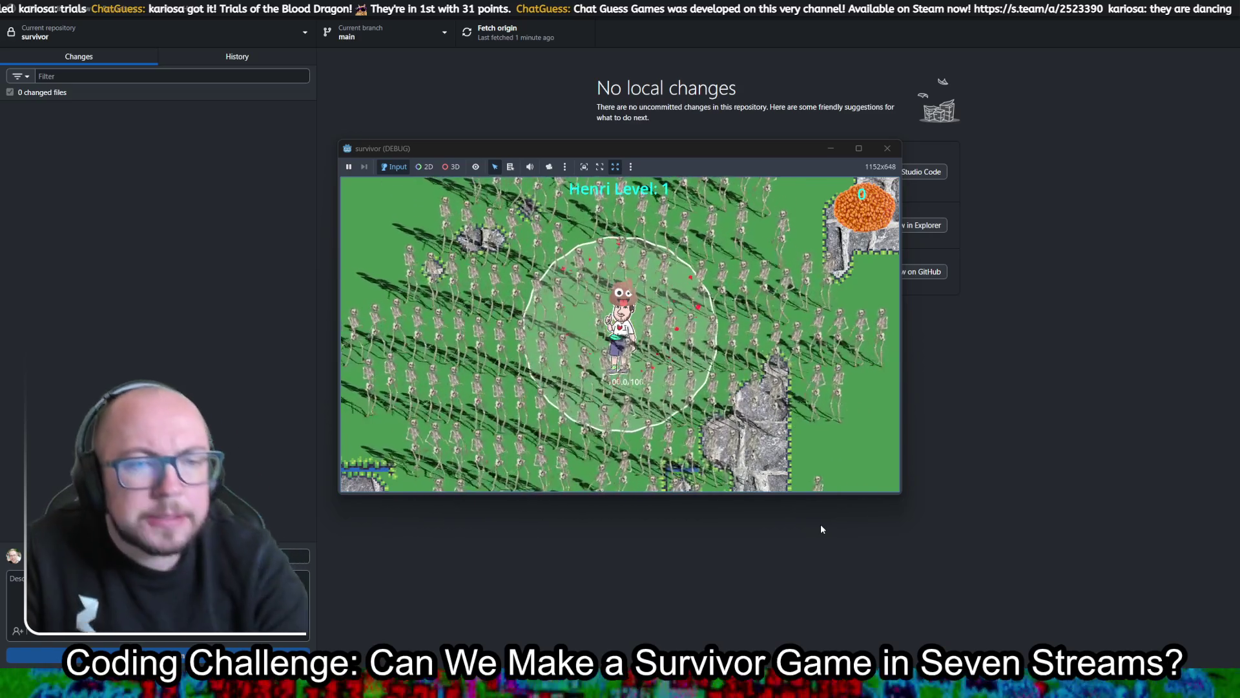
Close the game window, flip between 2D and Script views, and open notes_next.gd
{"action": "left_click", "coordinate": [879, 153]}
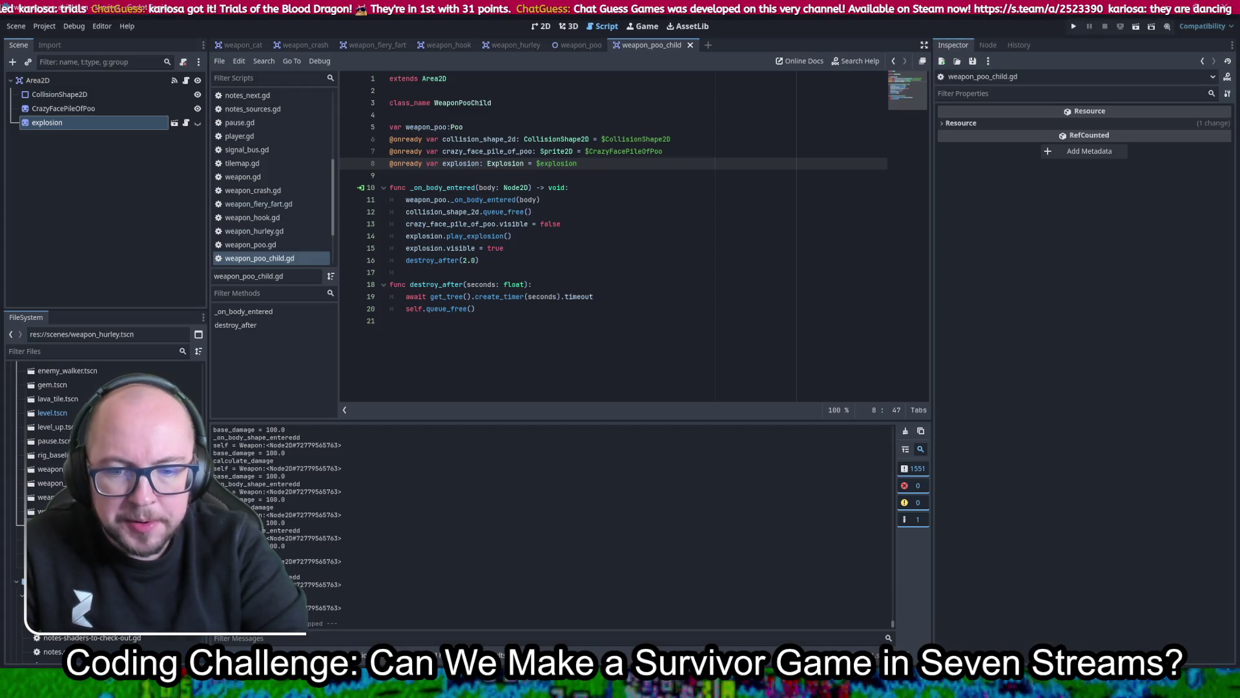
{"action": "left_click", "coordinate": [540, 26]}
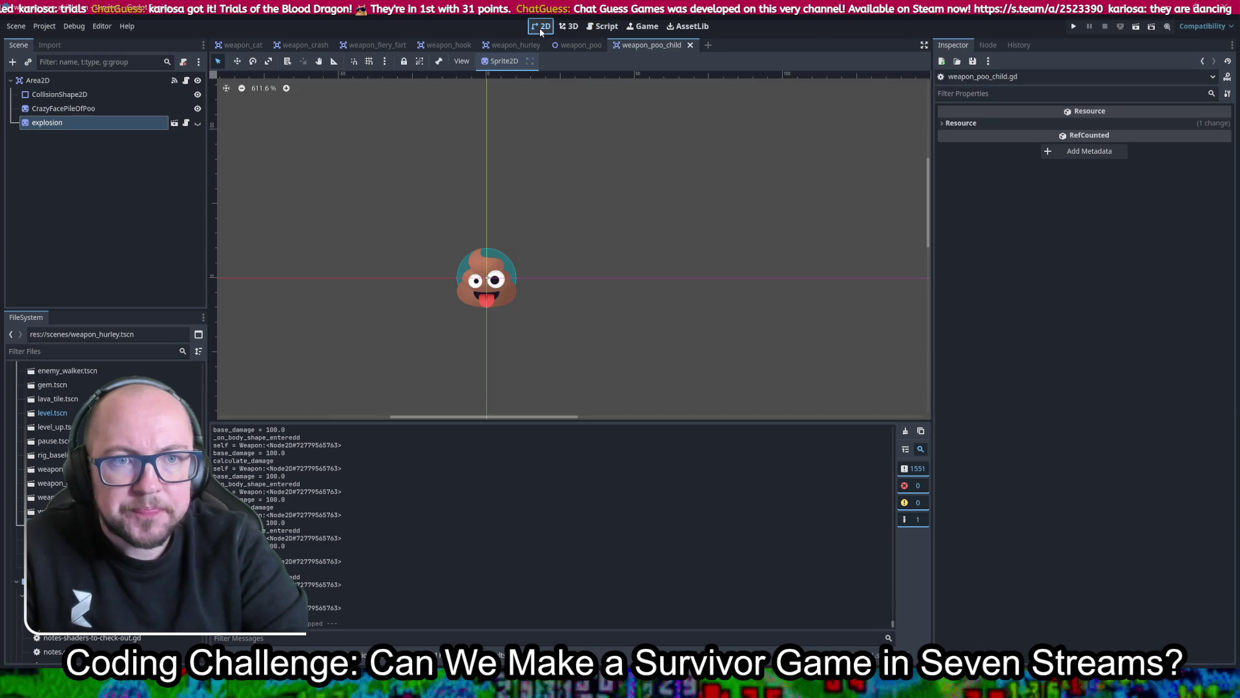
{"action": "left_click", "coordinate": [606, 26]}
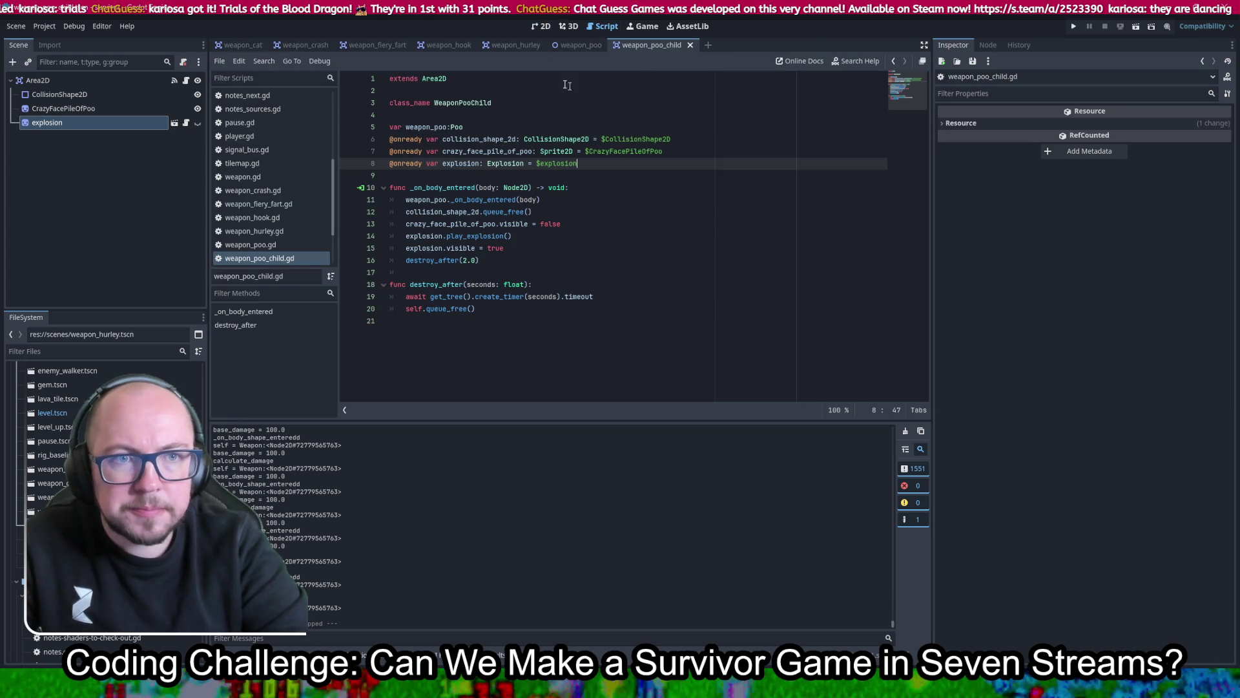
{"action": "scroll", "coordinate": [277, 208], "scroll_direction": "up", "scroll_amount": 4}
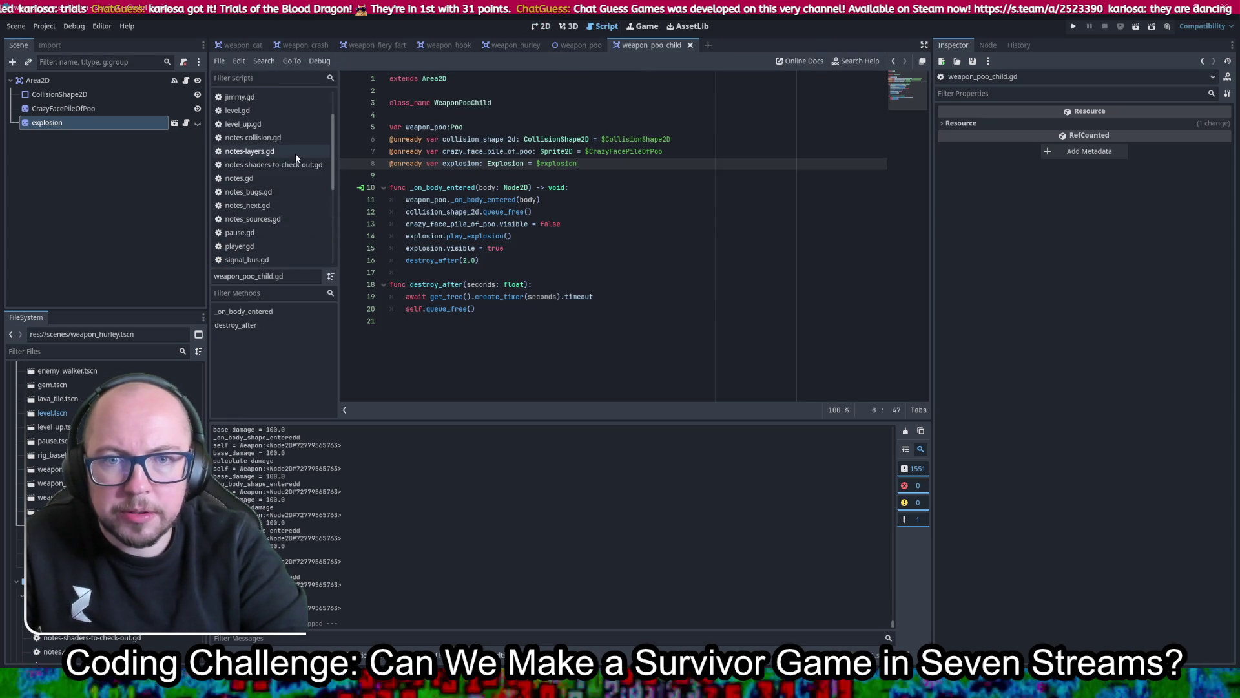
{"action": "left_click", "coordinate": [275, 205]}
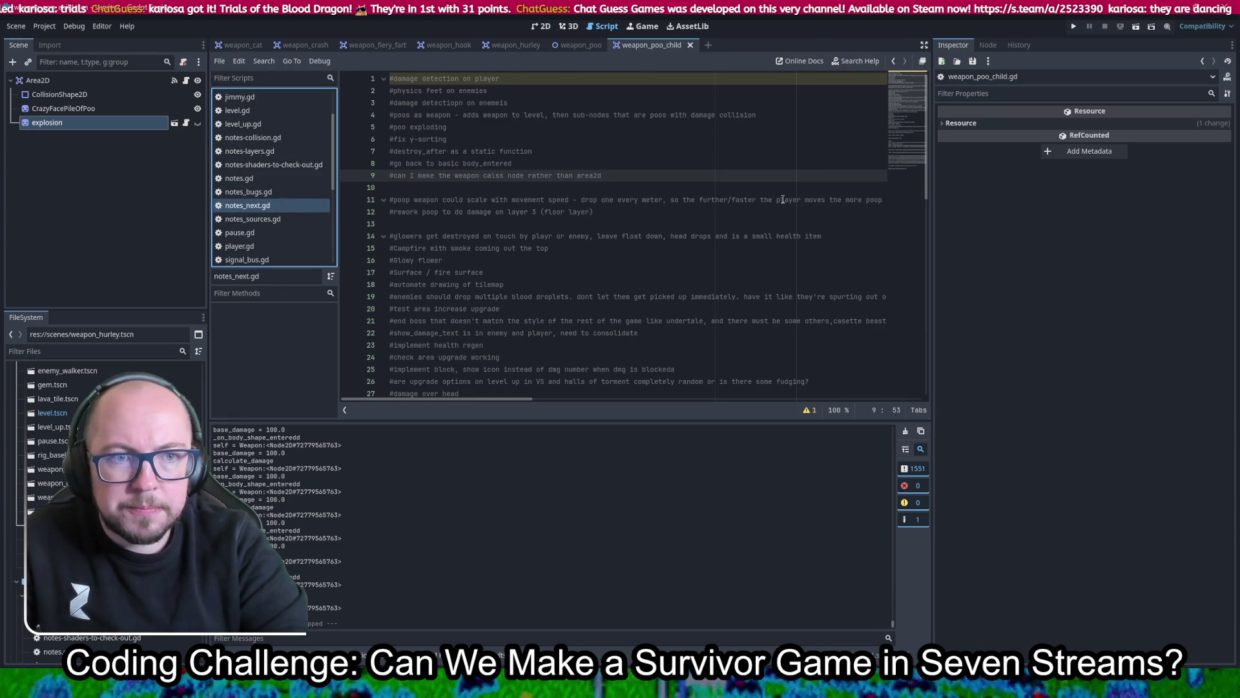
Add a line-10 note: desync the skeletons' walking animation so they're not on the same frame
{"action": "left_click", "coordinate": [707, 180]}
{"action": "key", "text": "Return"}
{"action": "type", "text": "#"}
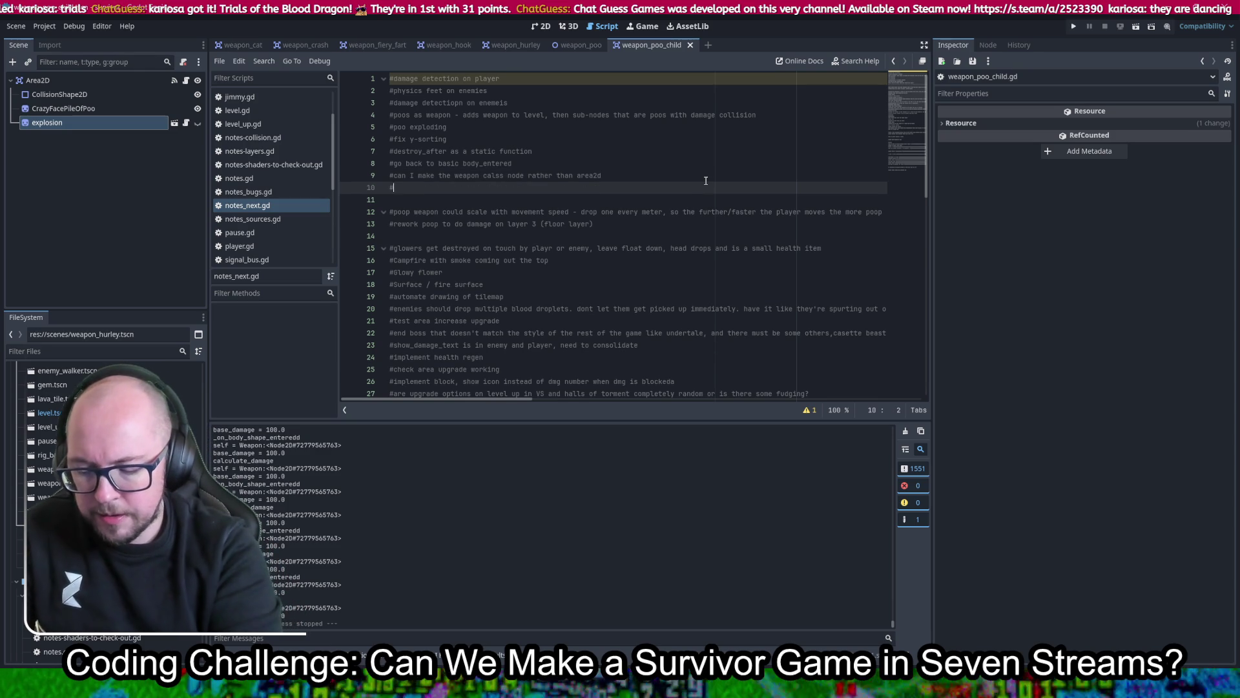
{"action": "type", "text": "t"}
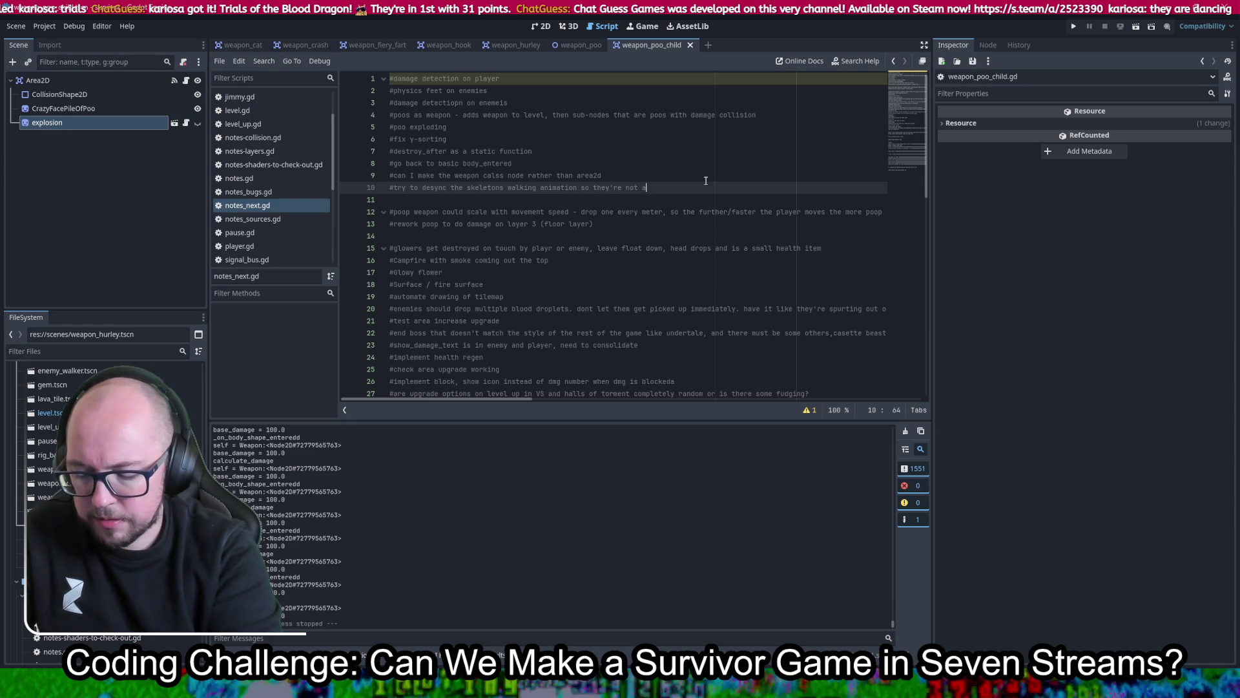
{"action": "type", "text": "on the same"}
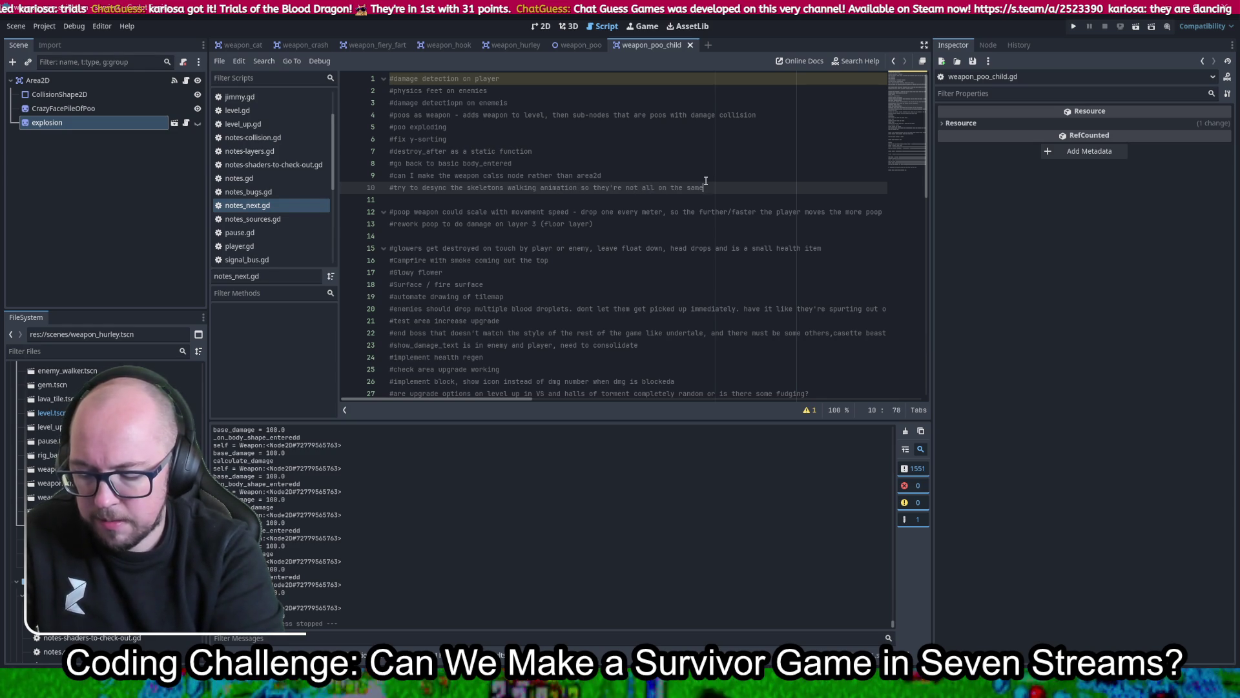
{"action": "type", "text": " frame at the same time"}
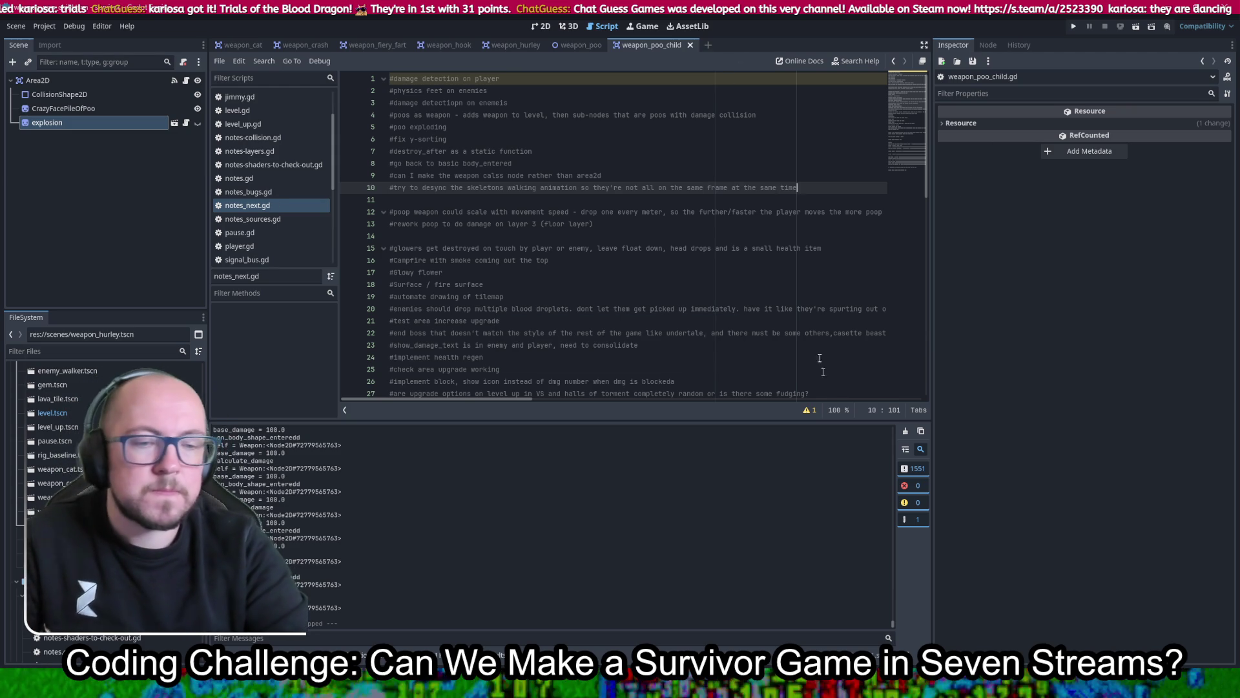
{"action": "left_click", "coordinate": [710, 103]}
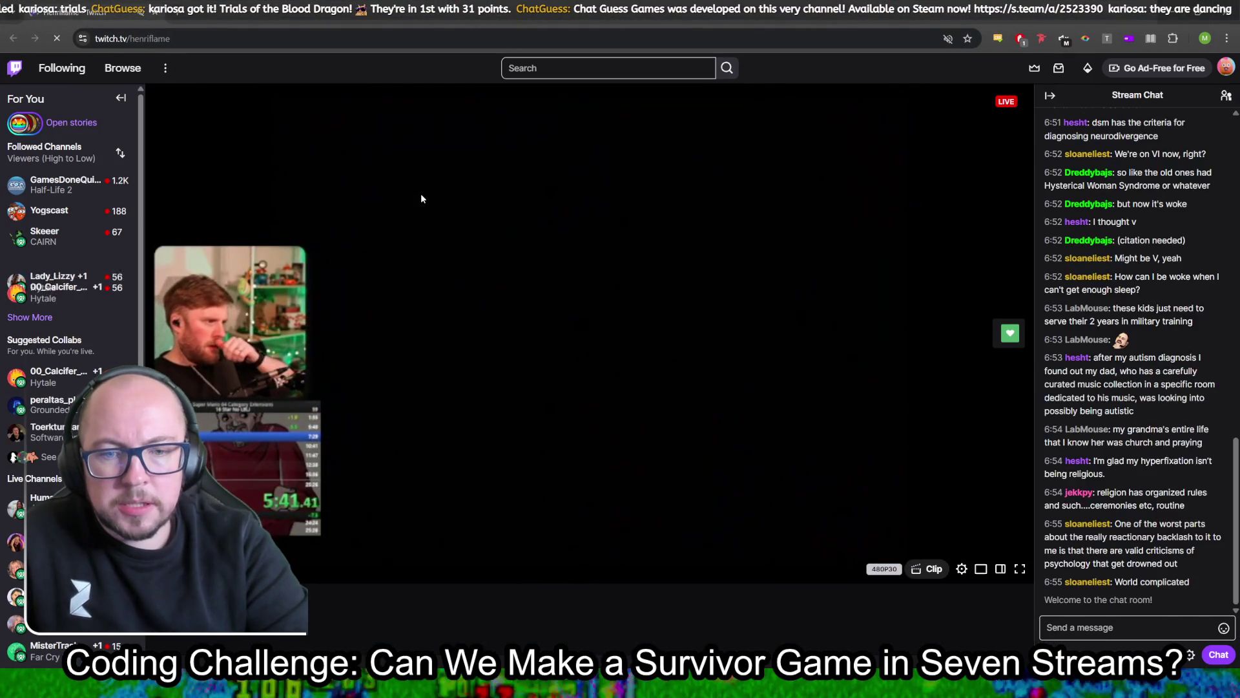
Check the Twitch channel's web address in the browser's address bar, then dismiss the suggestions
{"action": "double_click", "coordinate": [149, 38]}
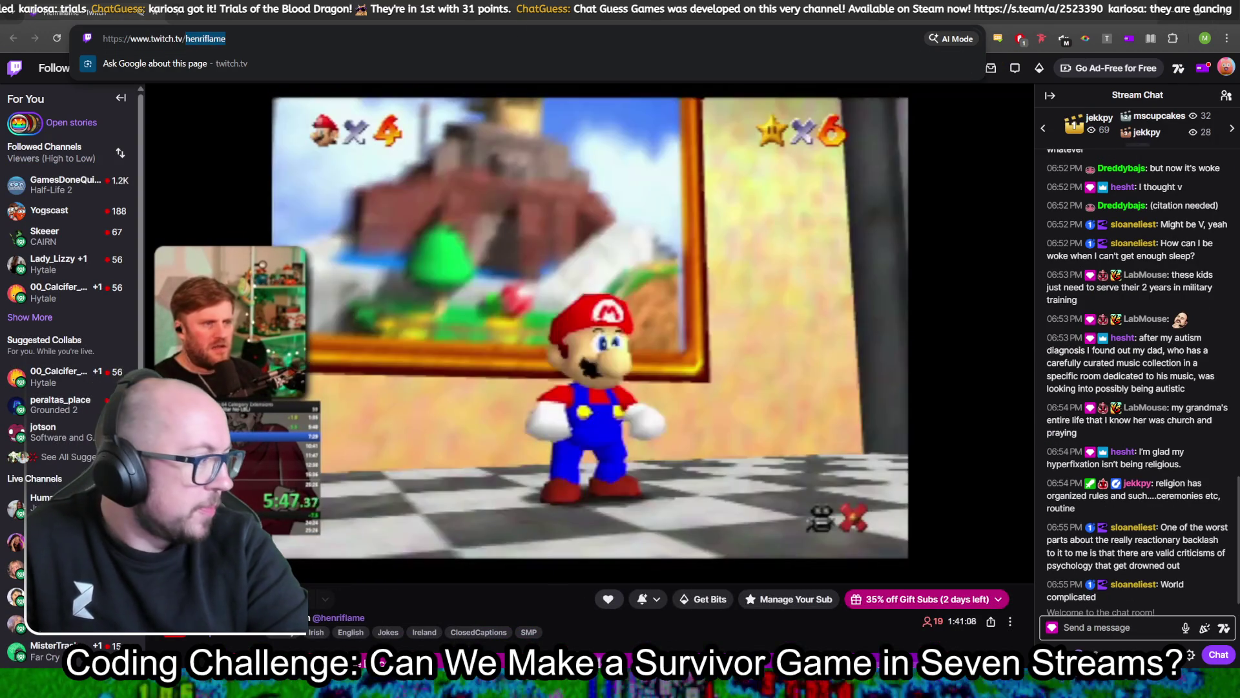
{"action": "key", "text": "Escape"}
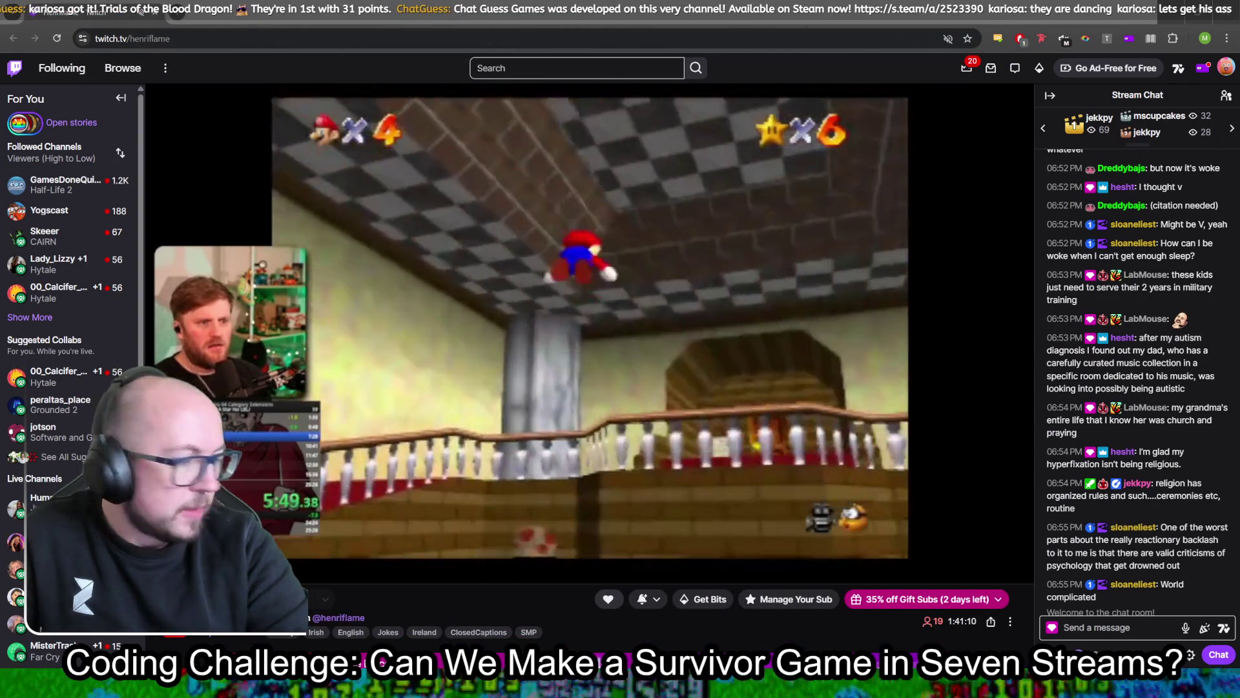